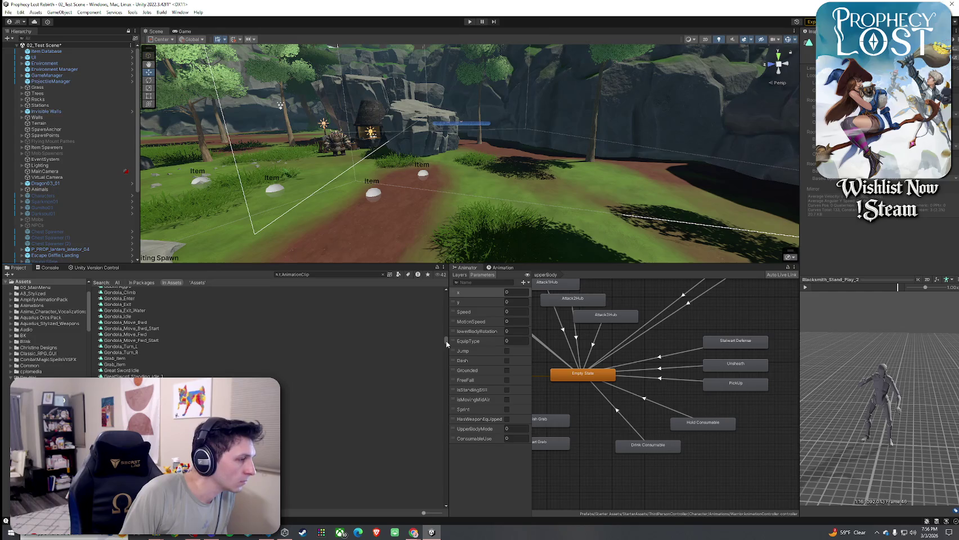
Play the Gondola_Idle and Gondola_Climb clip previews, orbiting around the climbing character
click(215, 317)
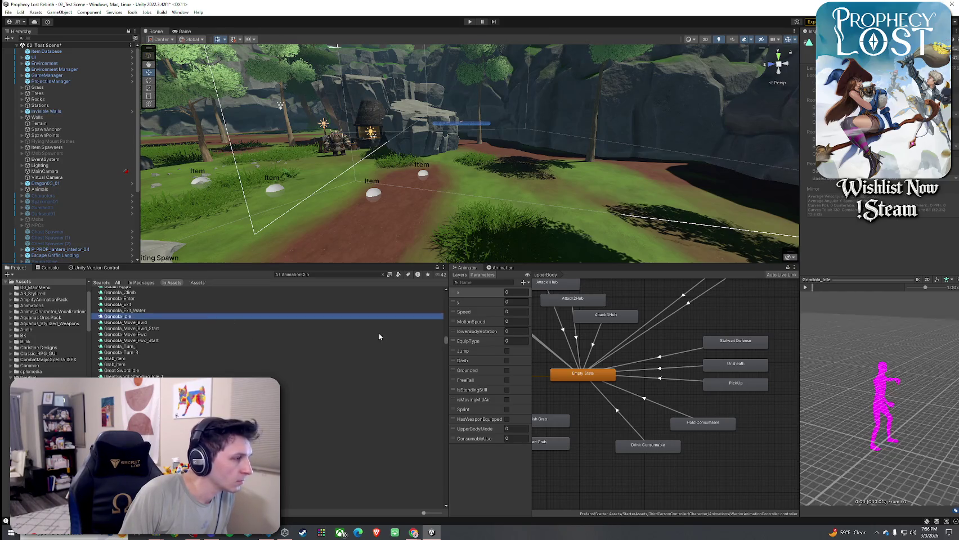
click(805, 287)
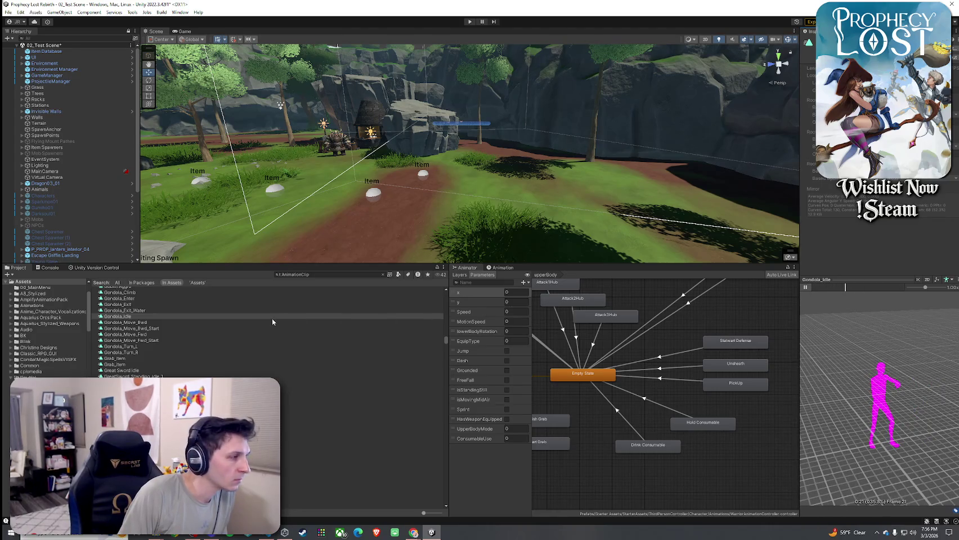
scroll(272, 318, up, 1)
click(216, 316)
click(805, 287)
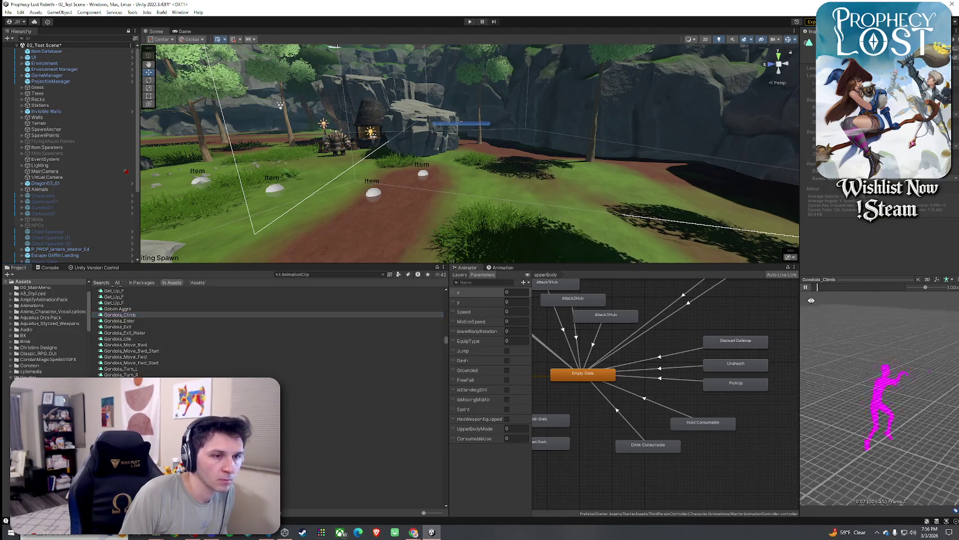
drag(861, 389, 877, 341)
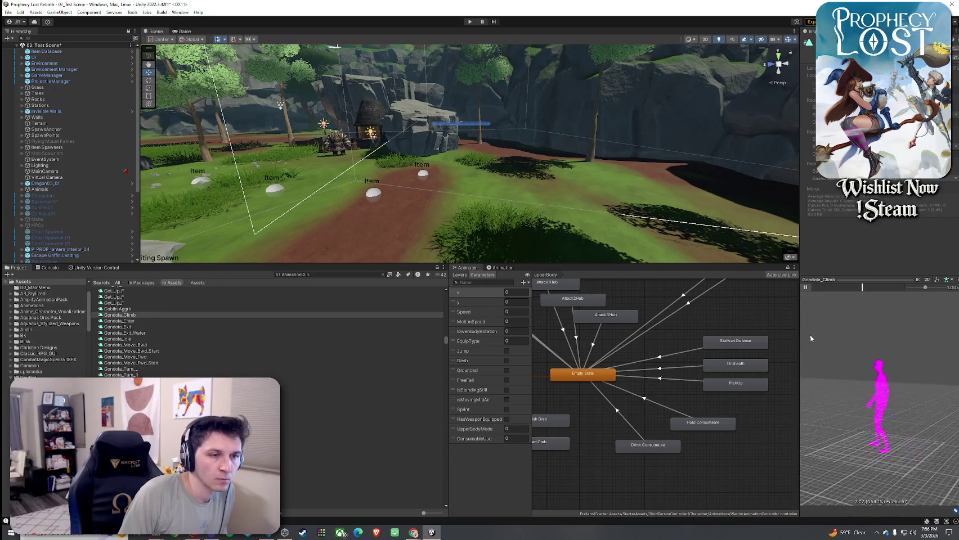
click(805, 287)
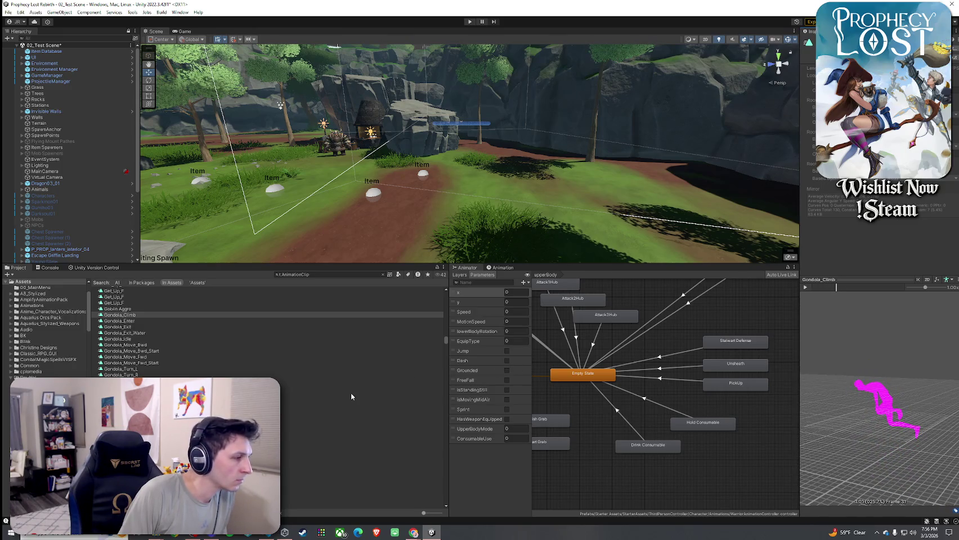
scroll(351, 393, down, 10)
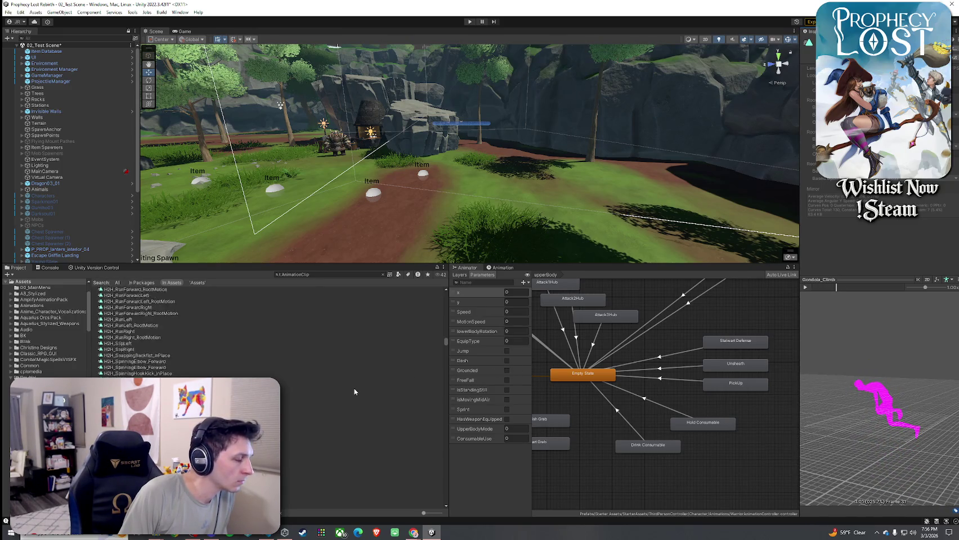
scroll(355, 391, down, 3)
Search the project assets for 'hold', then change the search word to 'item'
click(285, 275)
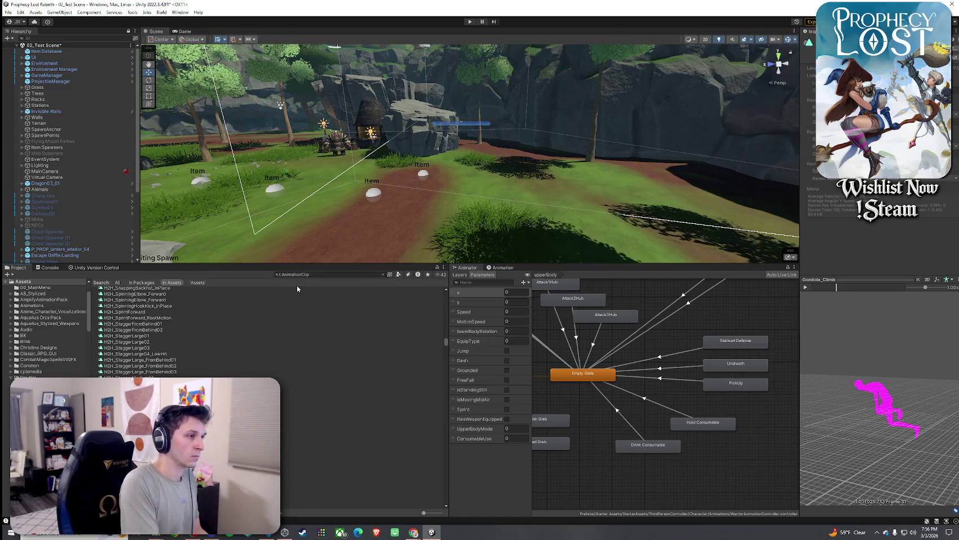
drag(294, 275, 230, 278)
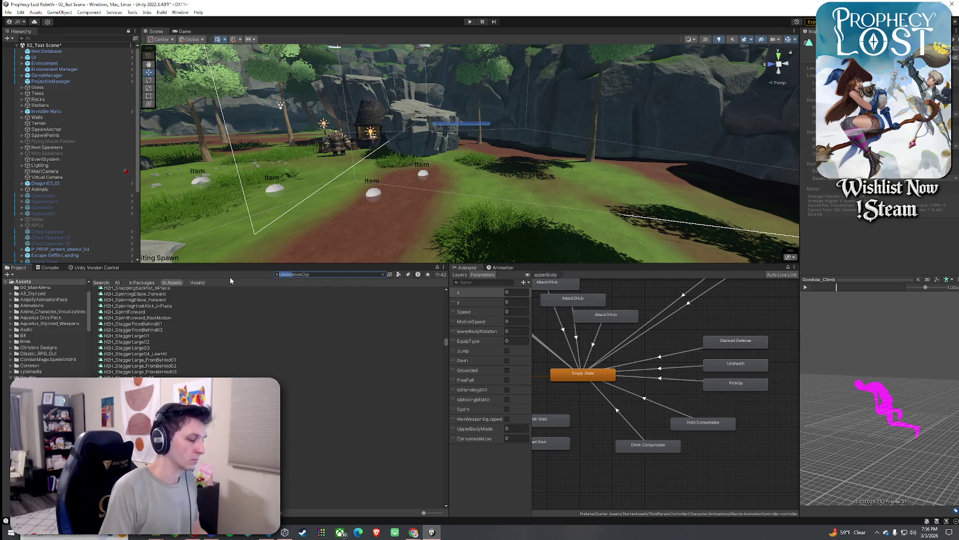
text(hold)
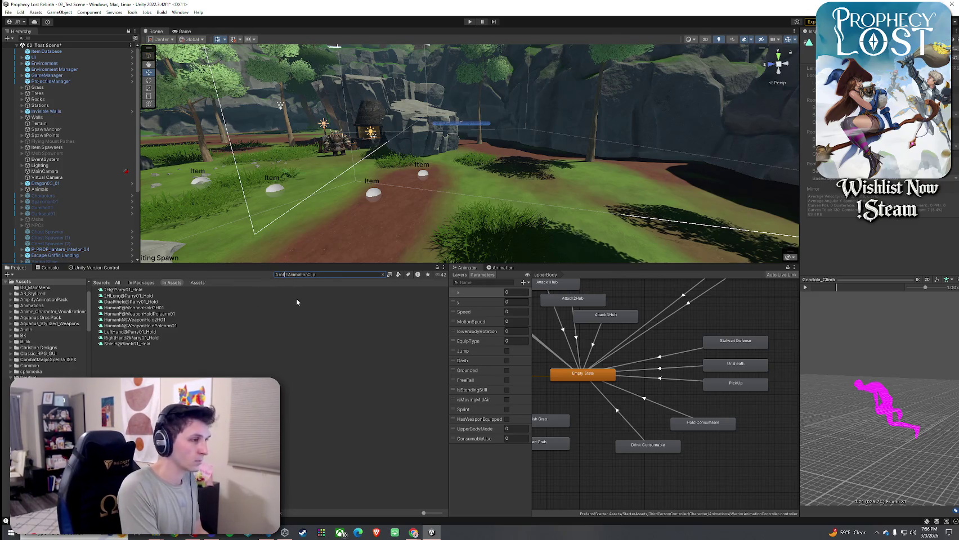
key(BackSpace)
key(BackSpace)
key(BackSpace)
text(item)
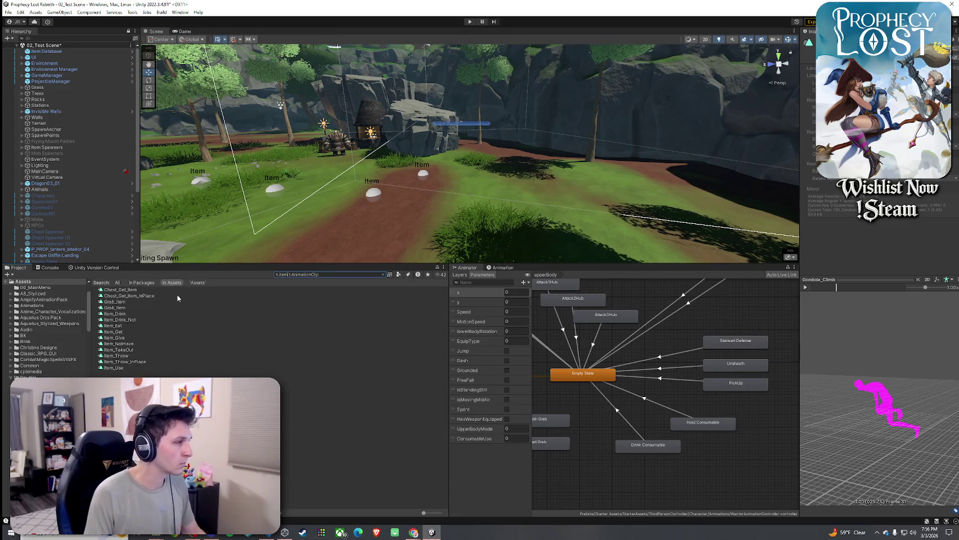
Preview the Chest_Get_Item and Item_Use animation clips from the item results
click(120, 290)
click(805, 287)
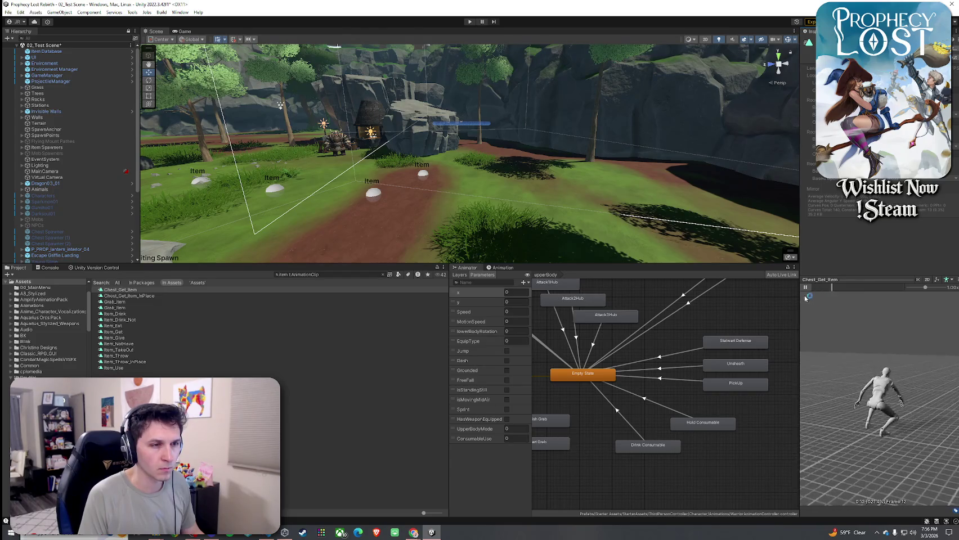
click(805, 287)
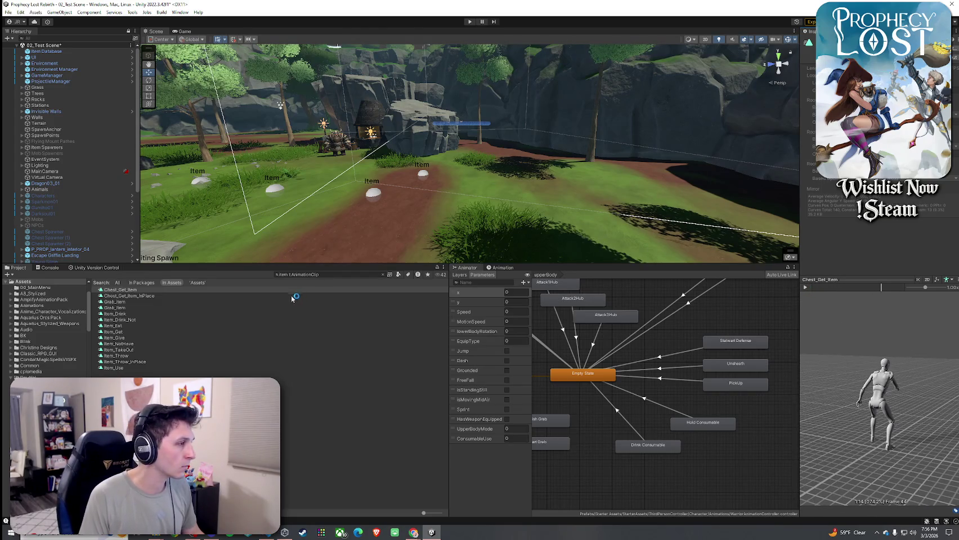
click(175, 367)
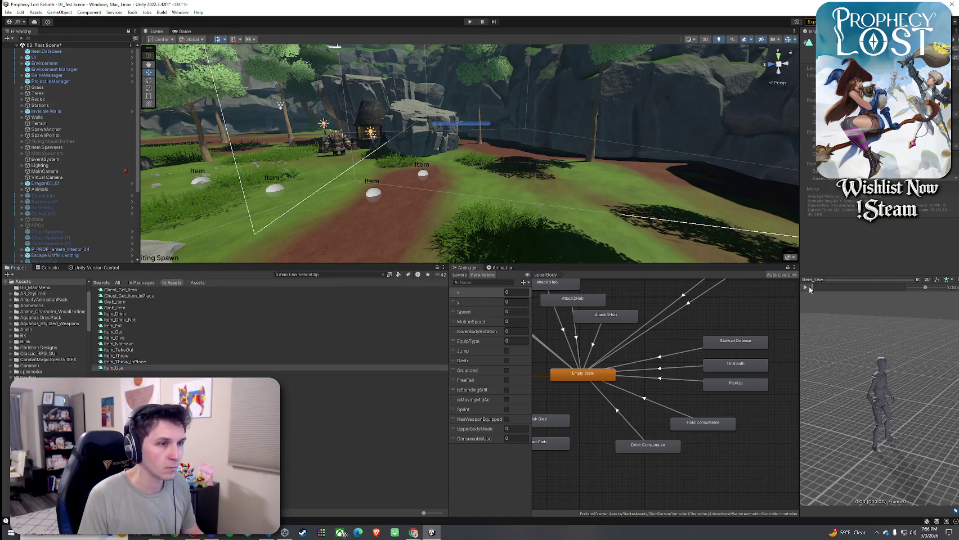
double_click(284, 275)
Search 'drink', preview Drink, Drinking_Stand_Idle and Drinking_Stand_Play_1, and inspect both consumable states
text(drink)
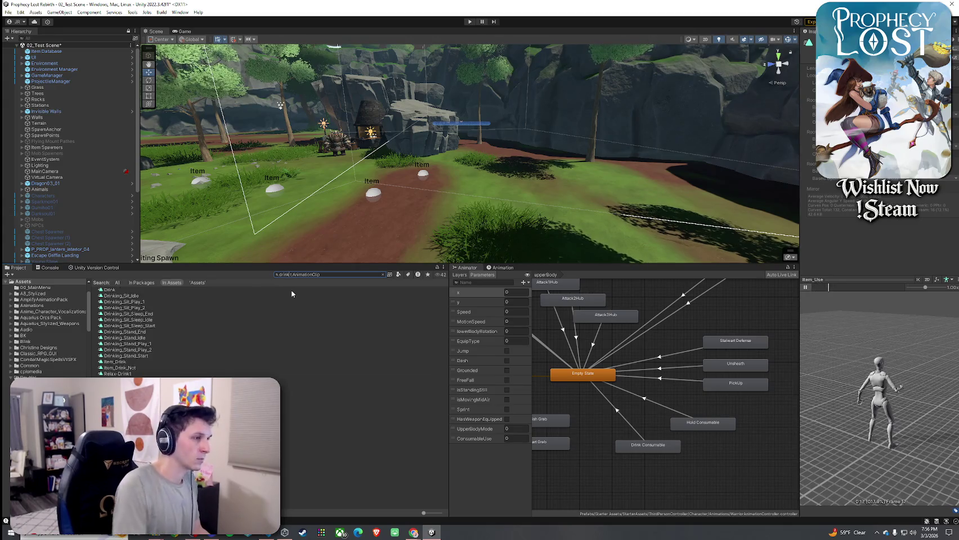
click(270, 289)
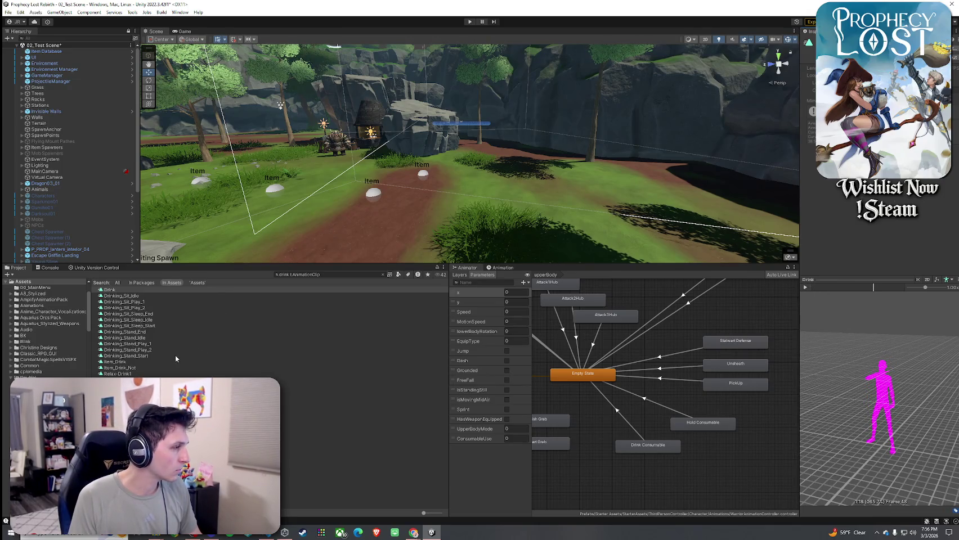
click(175, 338)
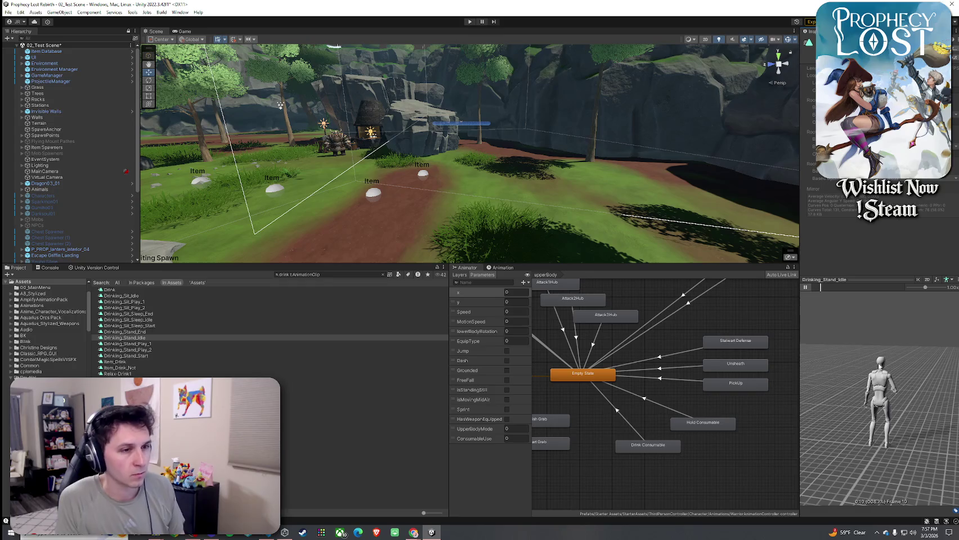
click(229, 345)
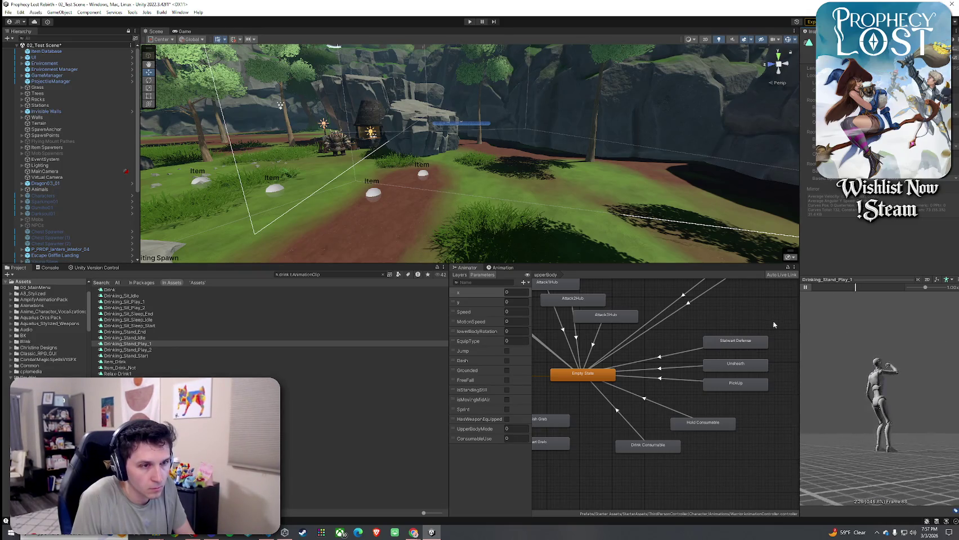
click(707, 428)
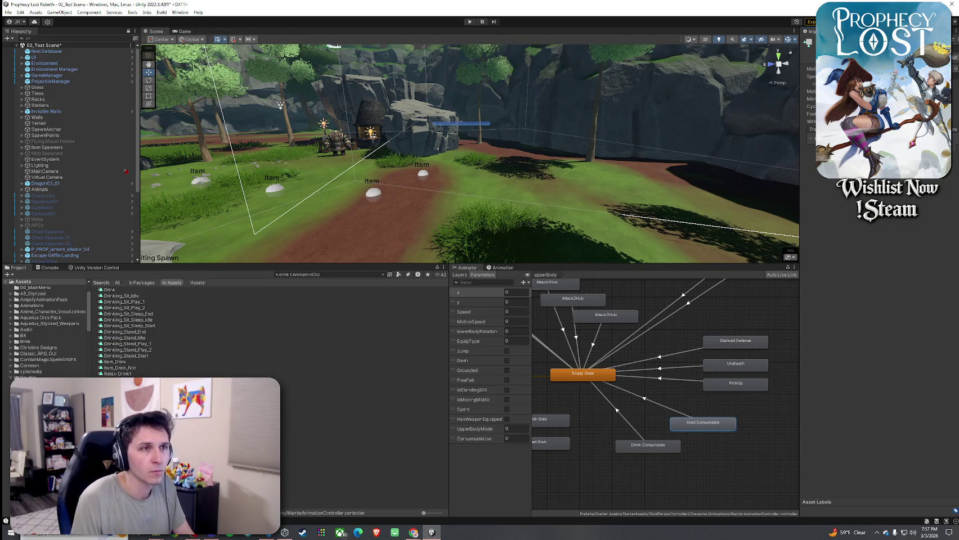
click(648, 445)
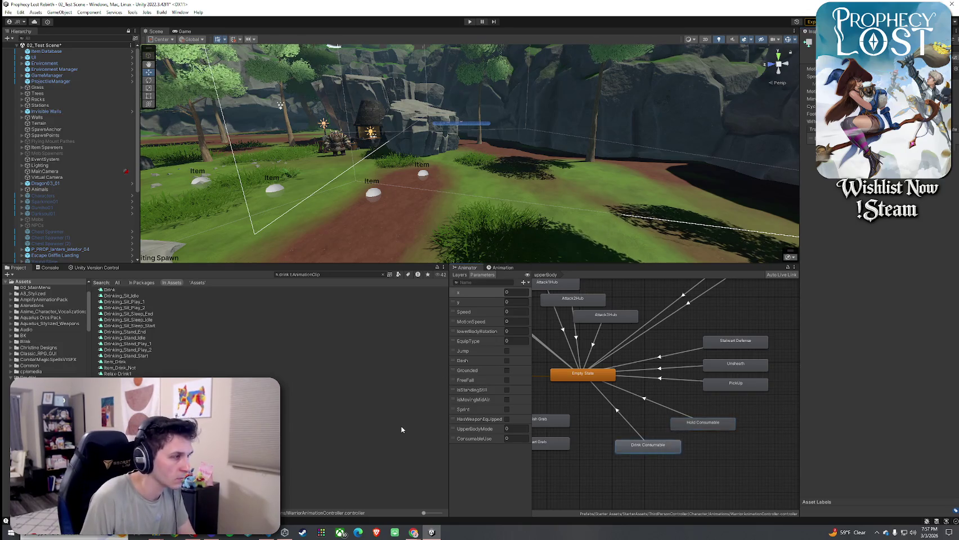
Preview Drinking_Stand_Start and Drinking_Sit_Idle, orbiting the seated drinking preview sideways and diagonally
click(157, 356)
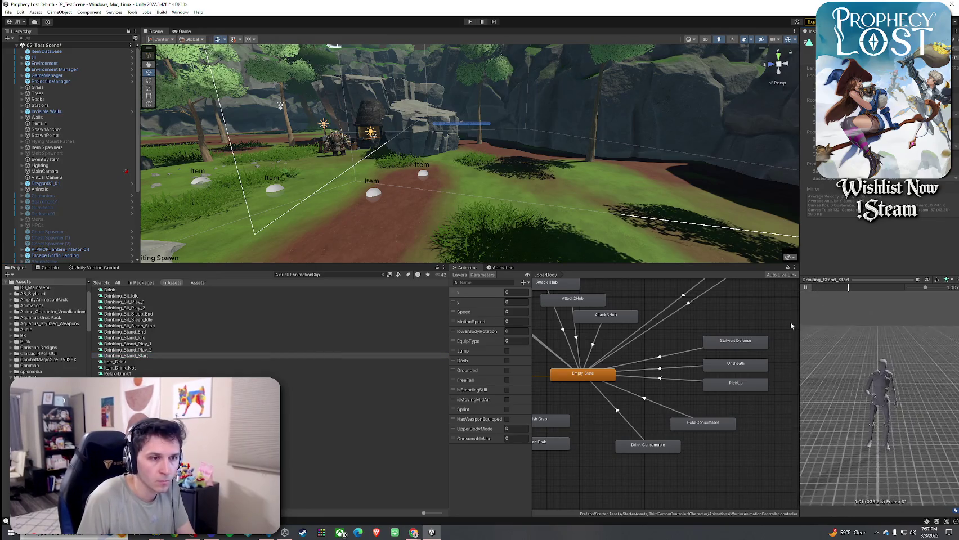
click(805, 288)
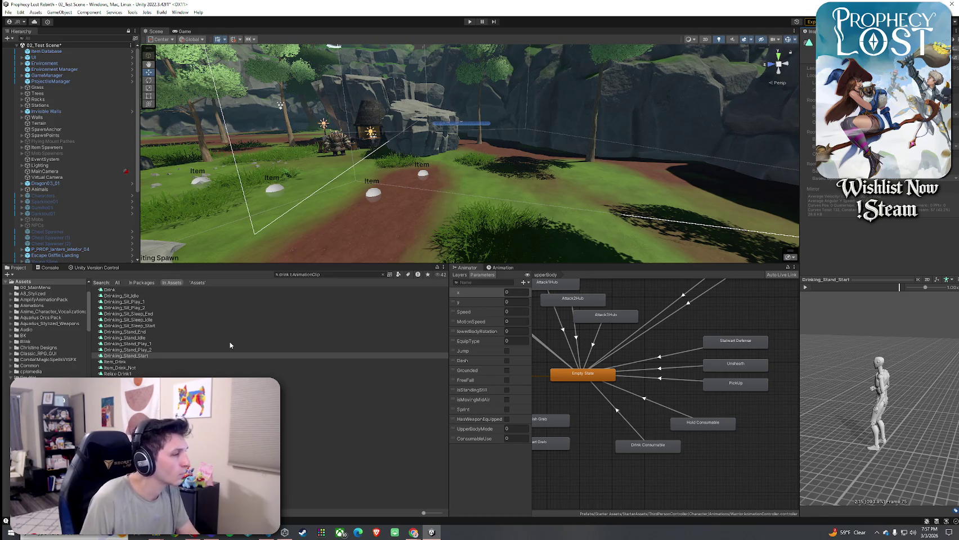
click(265, 343)
click(218, 296)
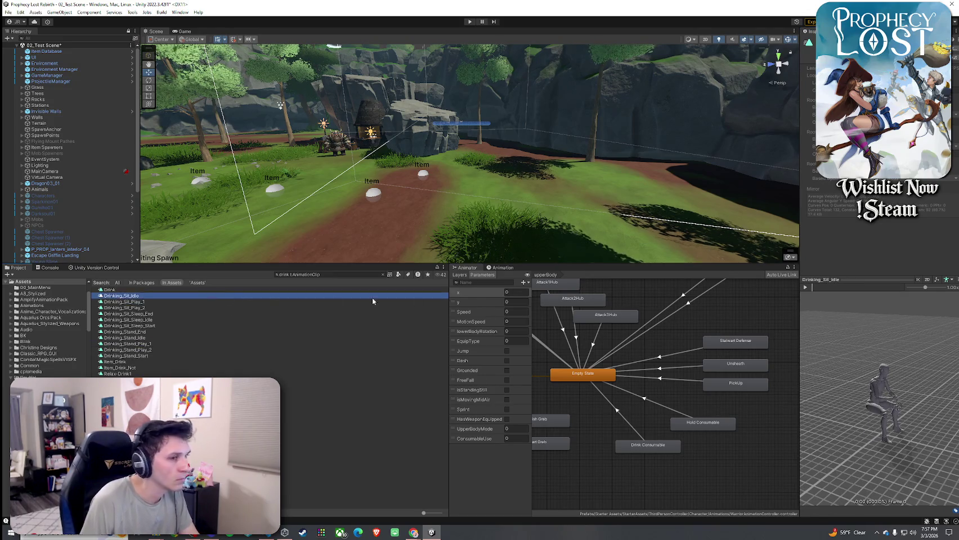
click(805, 288)
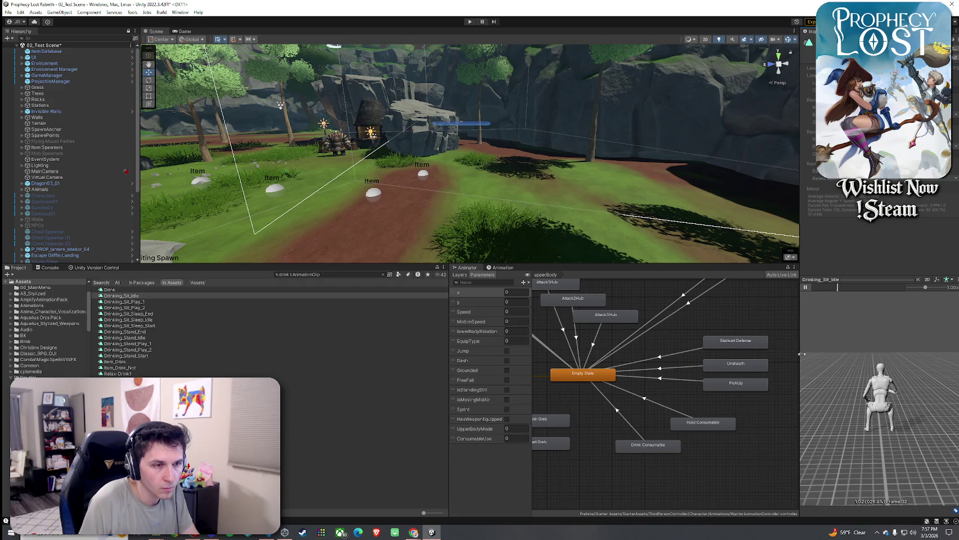
drag(816, 358, 939, 372)
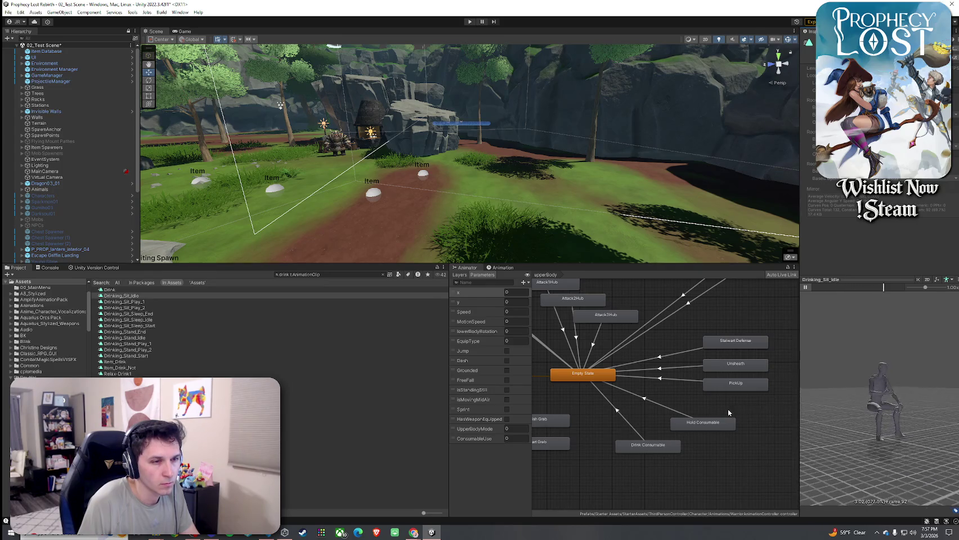
mouse_move(892, 425)
mouse_down()
mouse_move(877, 418)
mouse_move(886, 417)
mouse_up()
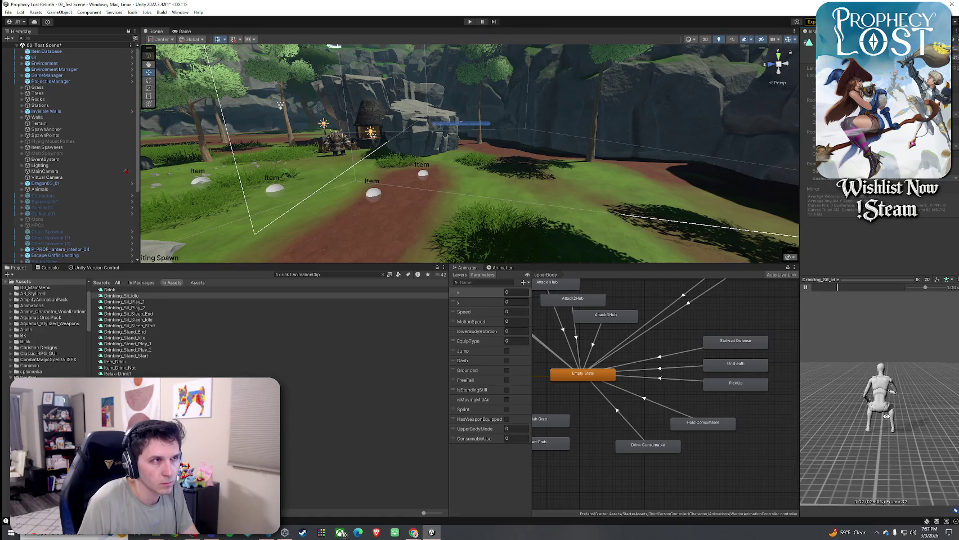
Re-preview Drinking_Stand_Play_1 and review the Drink Consumable and Hold Consumable state properties
click(216, 344)
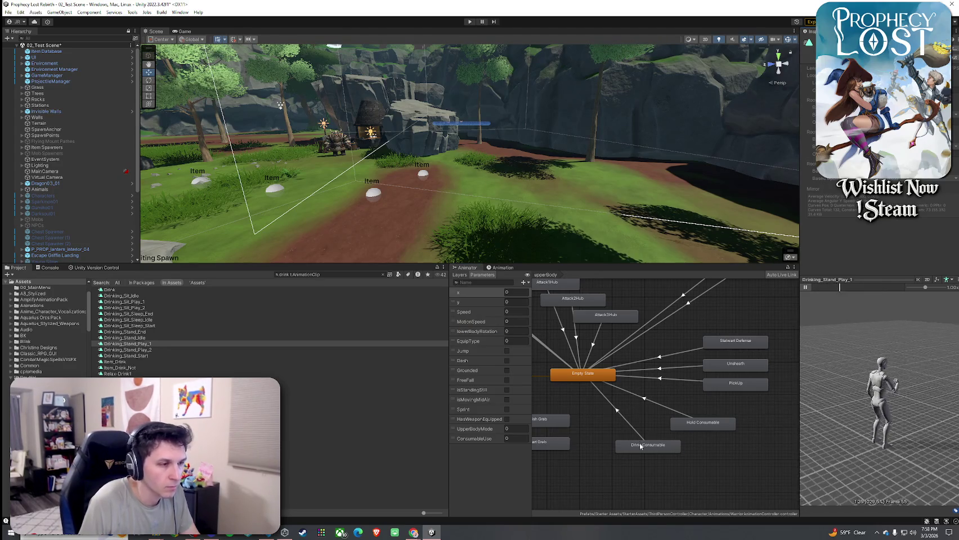
click(679, 447)
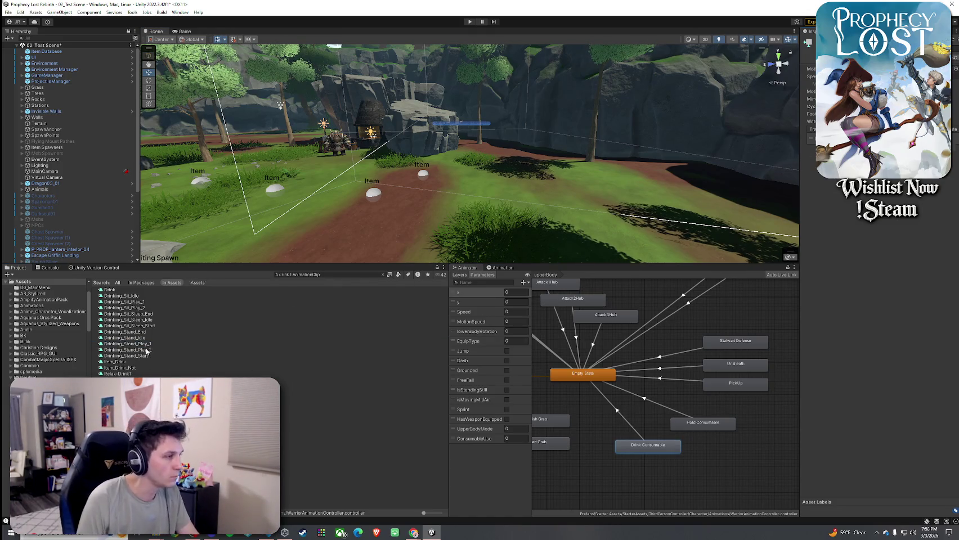
click(702, 422)
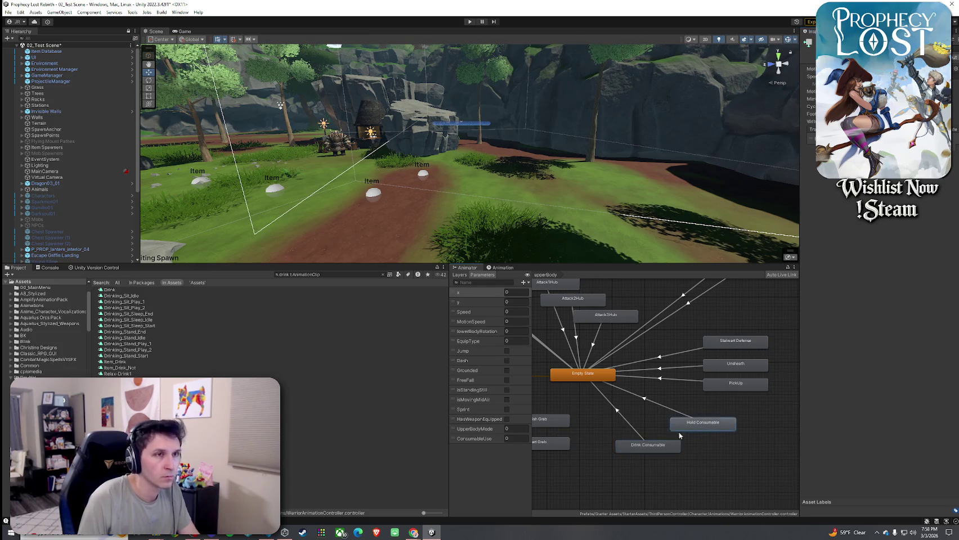
Extract a standalone copy of the Drinking_Stand_Idle clip with Ctrl+D for the Hold Consumable state
click(878, 69)
click(186, 338)
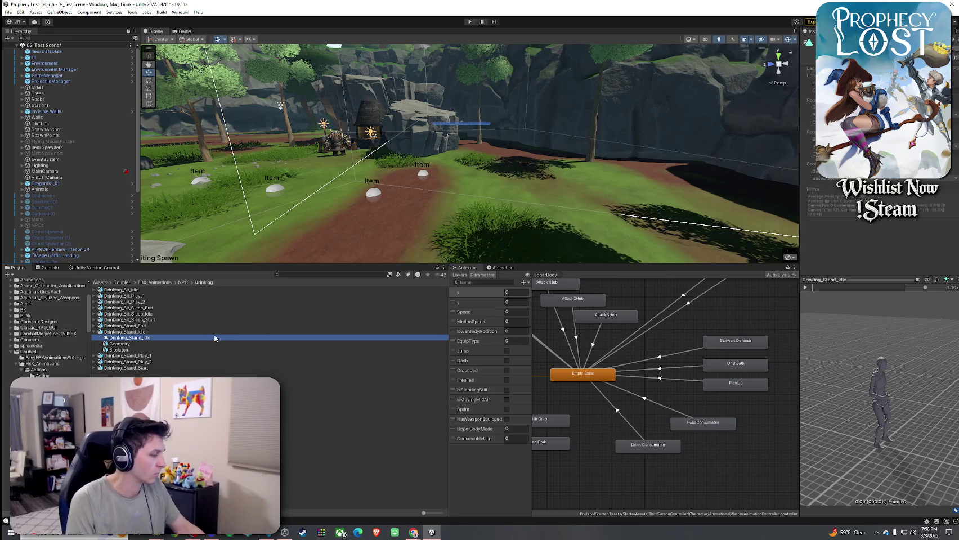
key(ctrl+d)
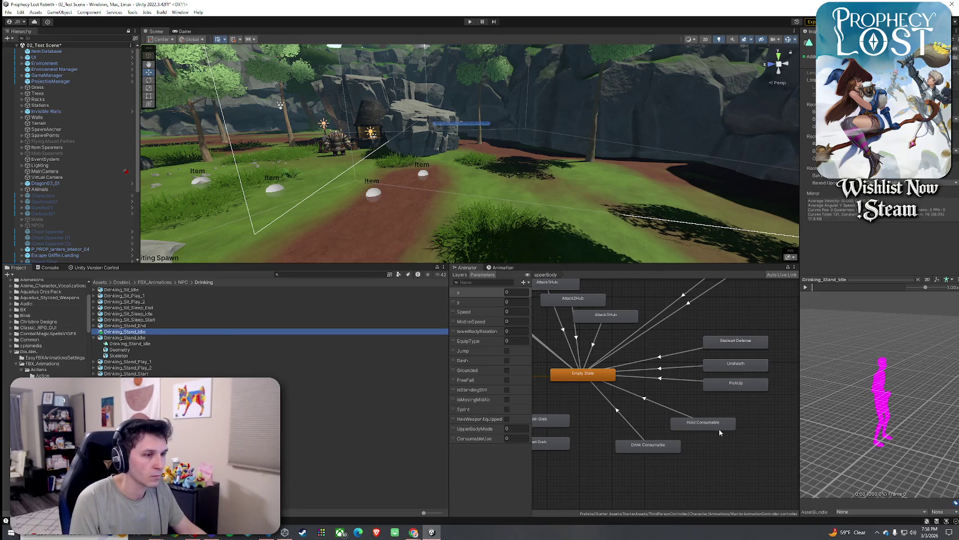
click(712, 425)
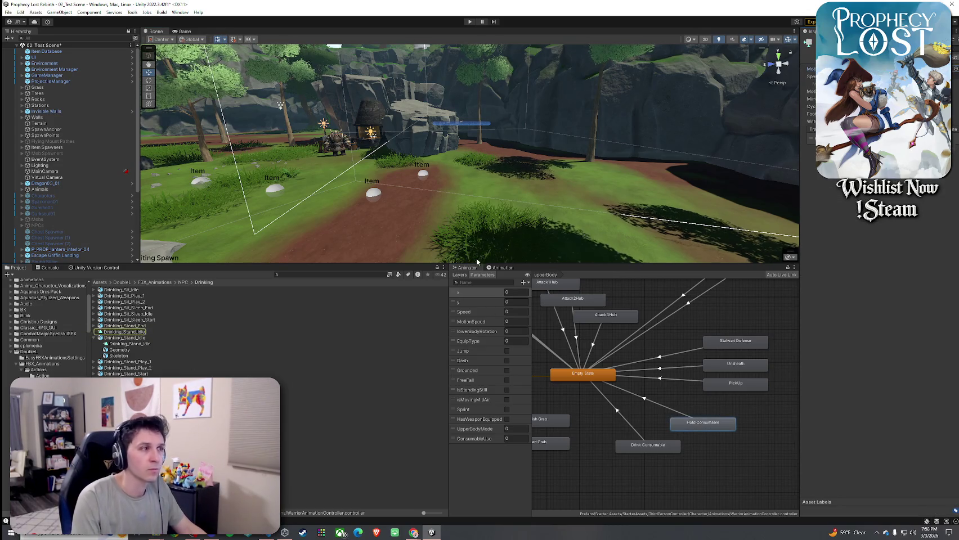
click(176, 332)
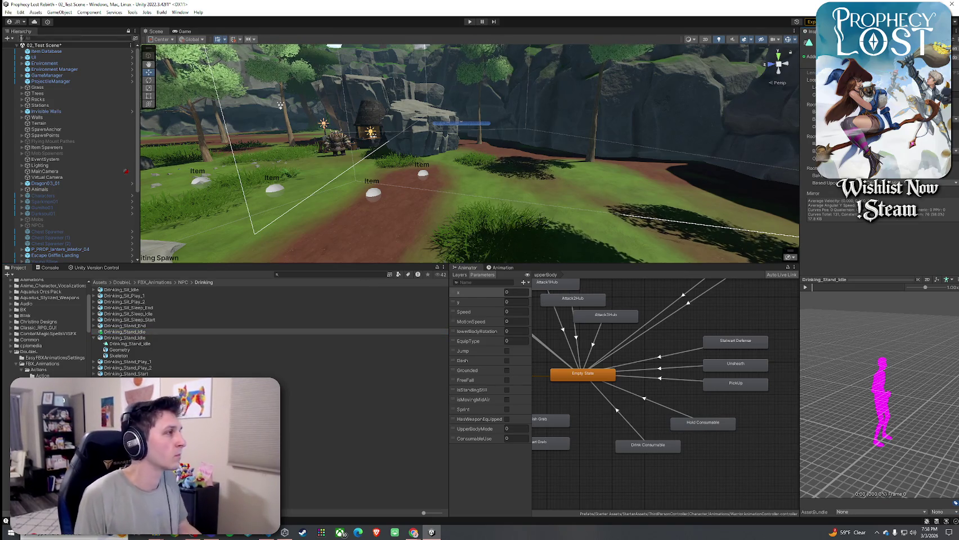
Save the 02_Test Scene, glance at the Console, and return to the Project files
click(9, 12)
click(23, 49)
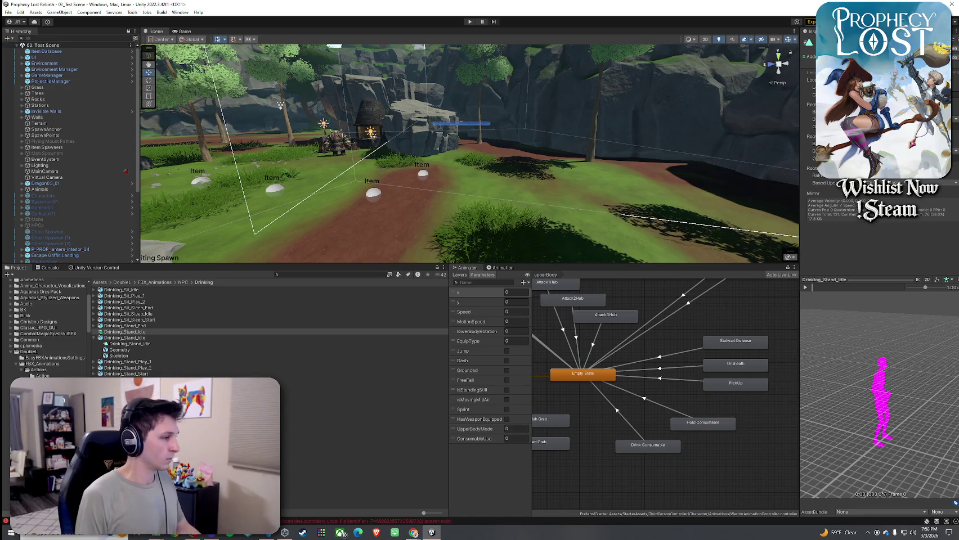
click(48, 268)
click(17, 269)
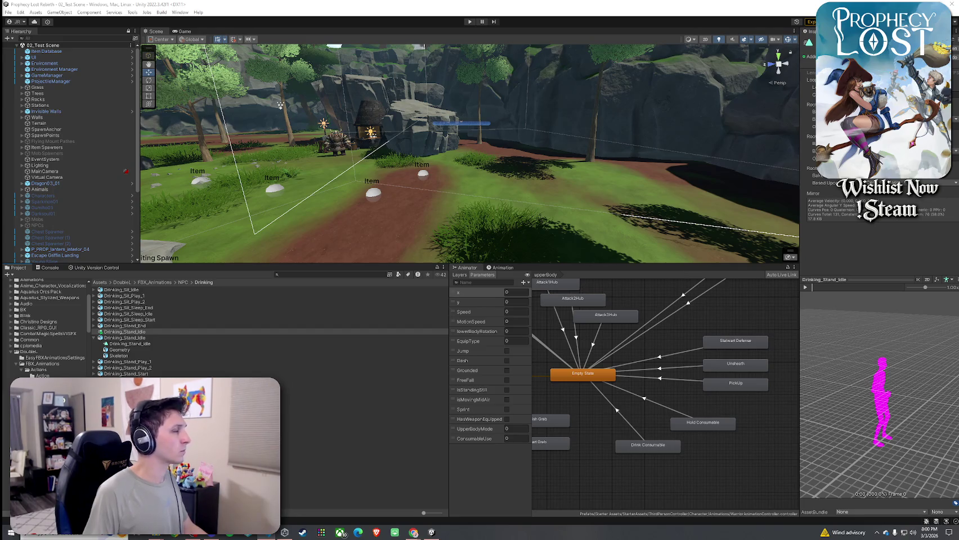
click(220, 111)
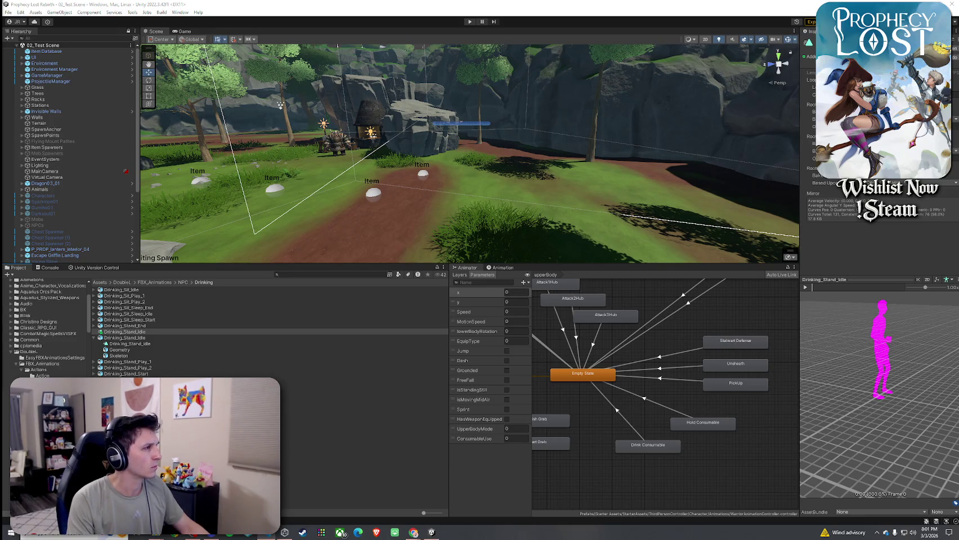
Search Assets for 'Player' and inspect the Scripts/Player script's default references
click(99, 282)
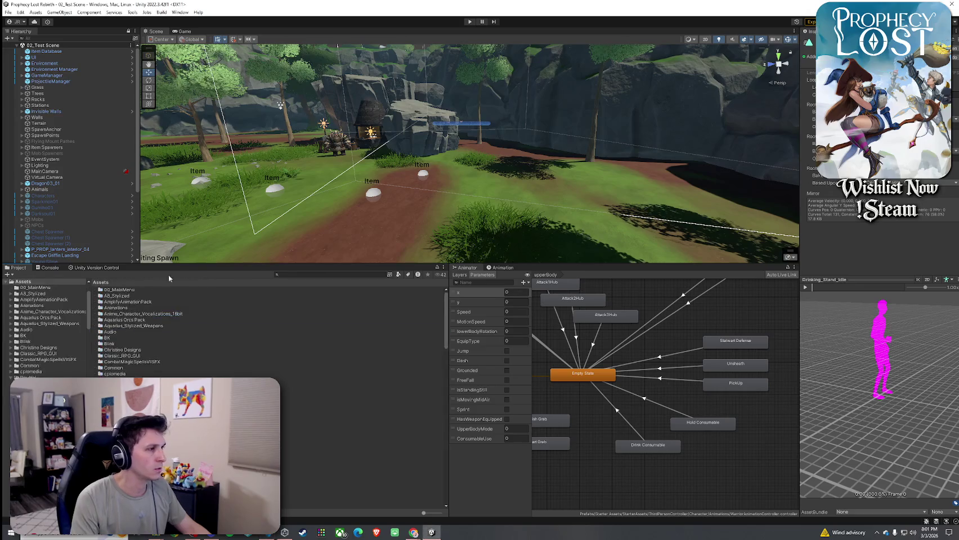
click(292, 275)
text(Player)
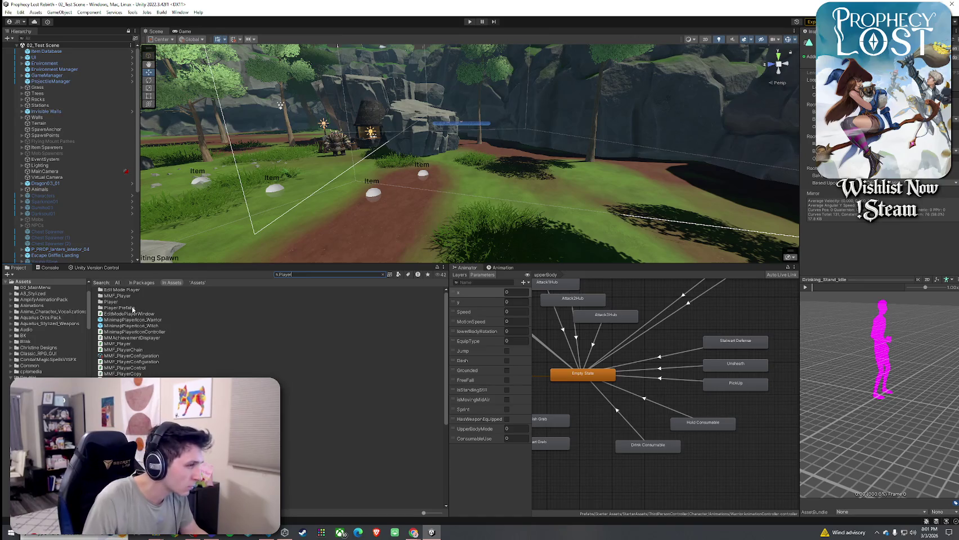
double_click(123, 301)
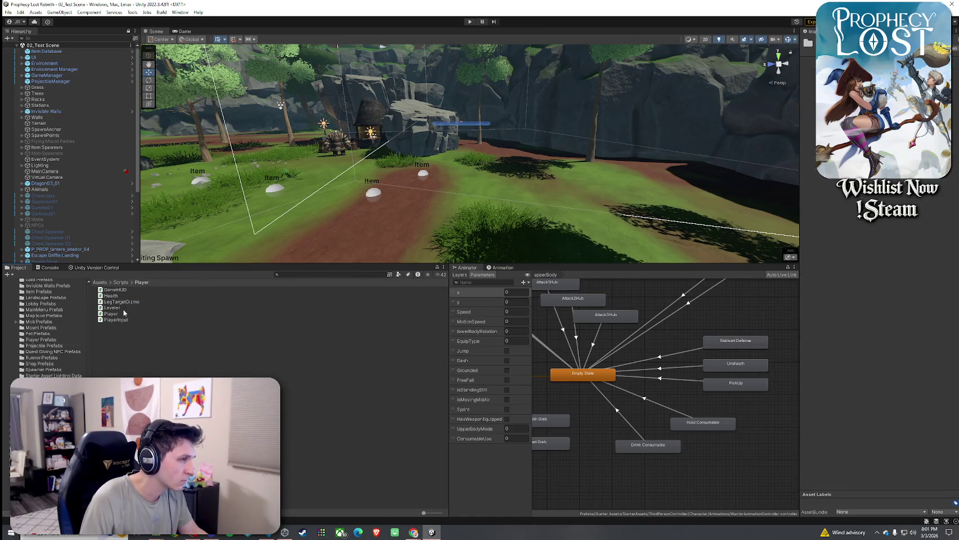
click(124, 314)
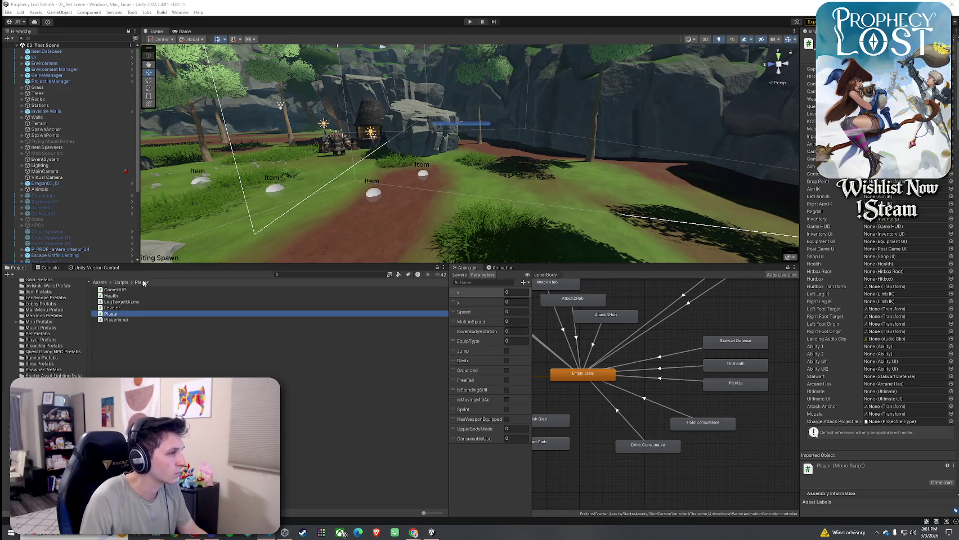
click(121, 282)
Search 'Player Prefabs' and open the Player prefab from the Player Prefabs folder
click(282, 275)
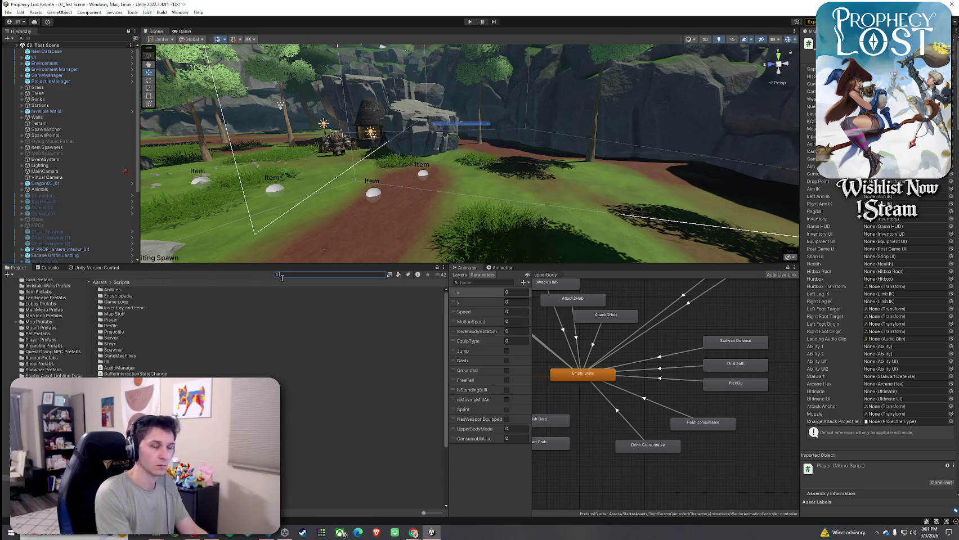
text(Player Prefabs)
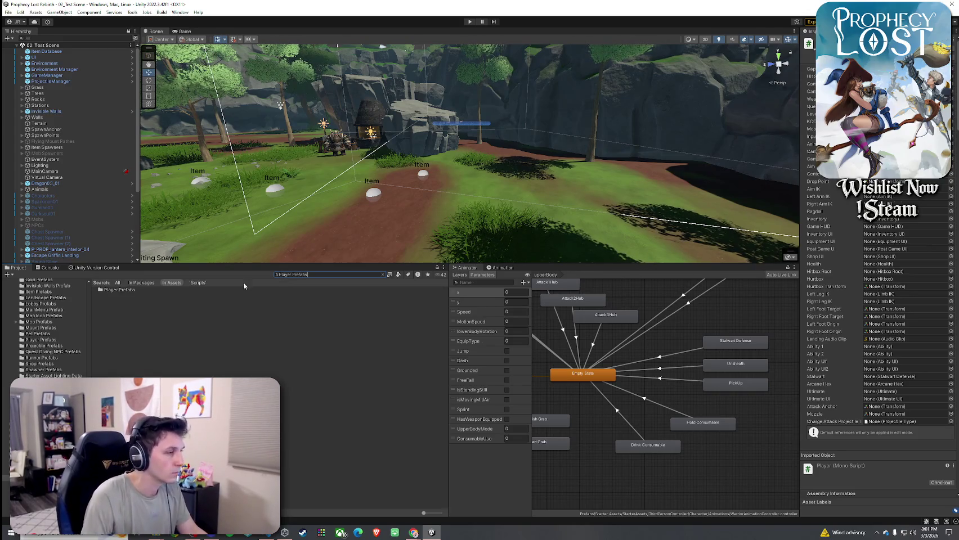
double_click(161, 288)
click(133, 290)
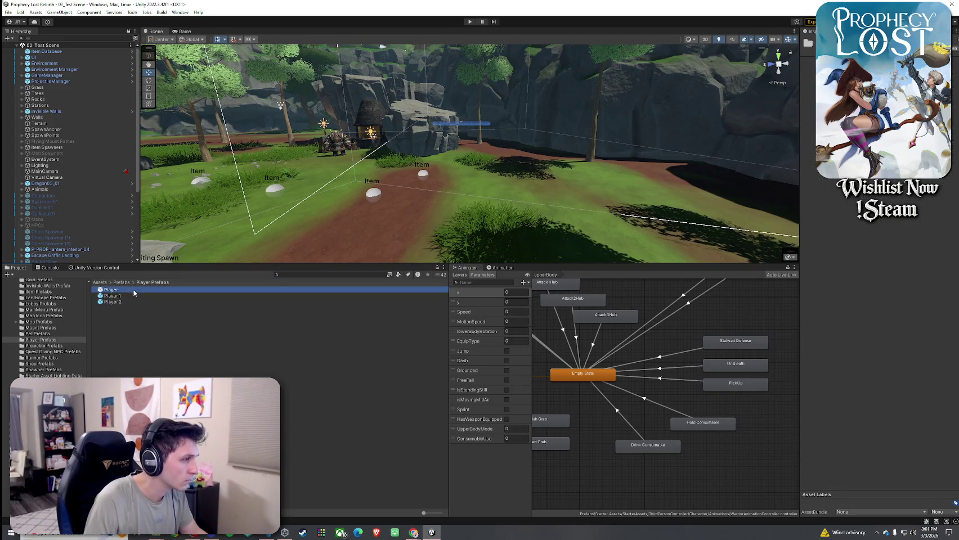
double_click(134, 290)
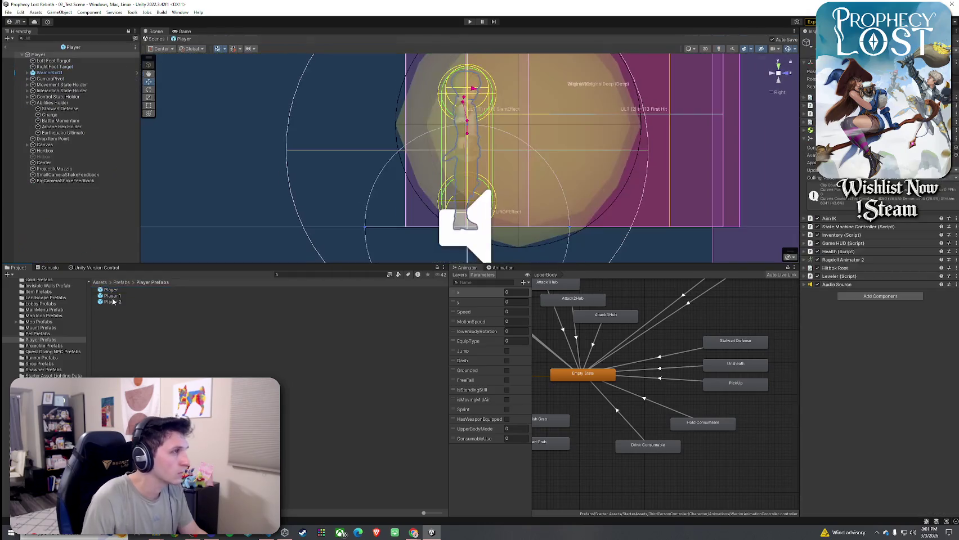
Inspect DefaultInteractState, AimState, ChargeMeleeState and MeleeState under Interaction State Holder, then exit to the scene
click(27, 103)
click(27, 97)
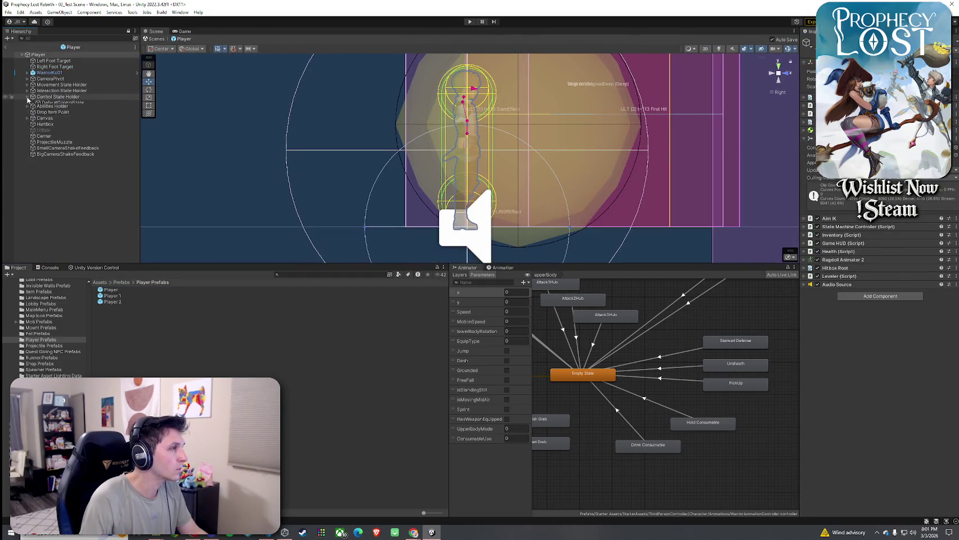
click(27, 97)
click(27, 90)
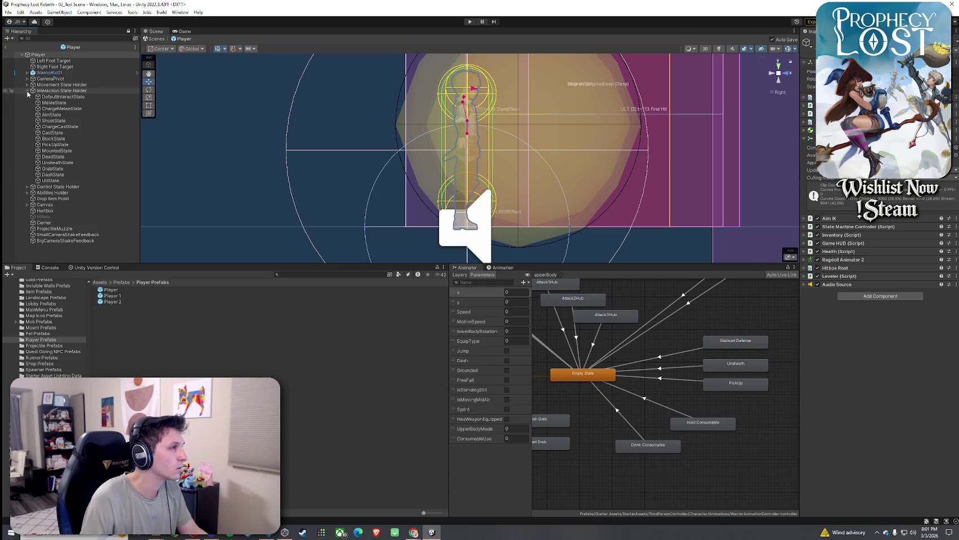
click(66, 98)
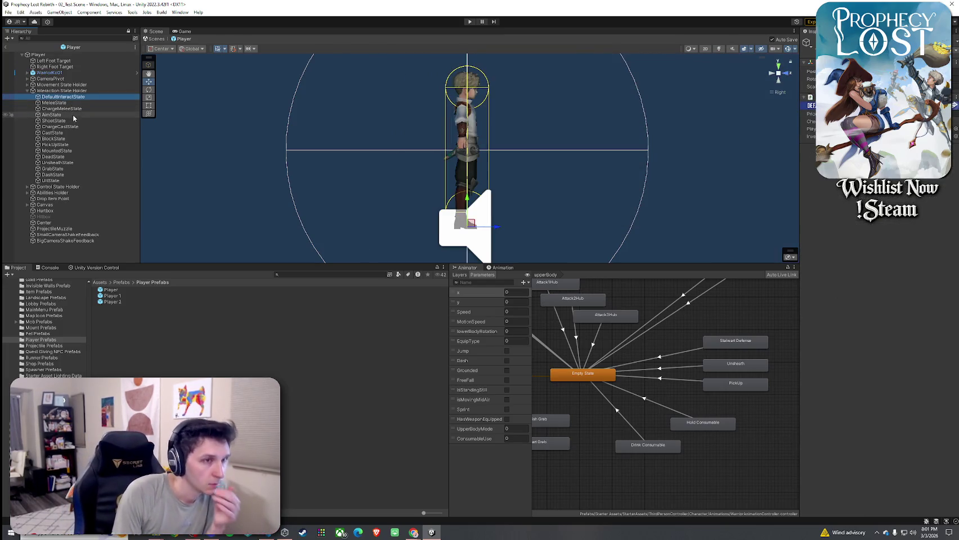
click(68, 115)
click(63, 109)
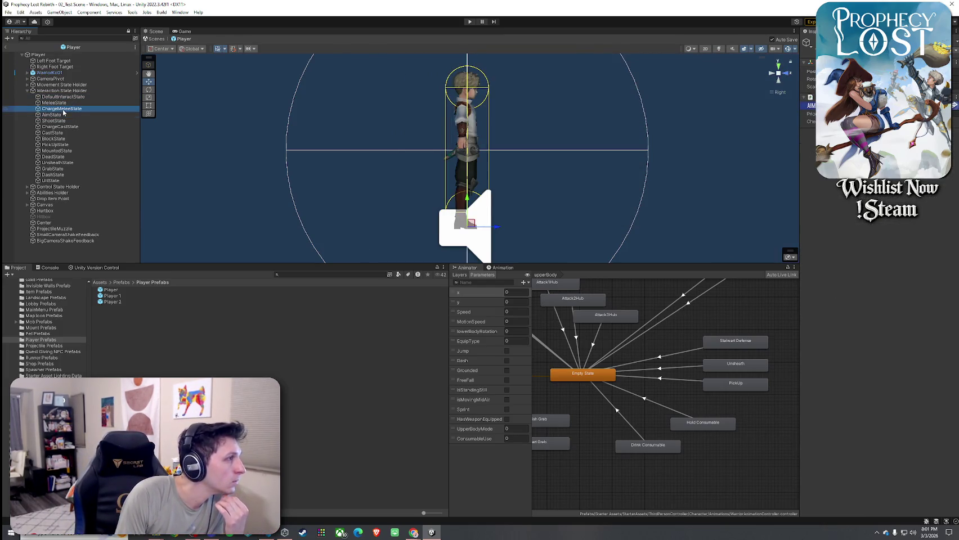
click(61, 103)
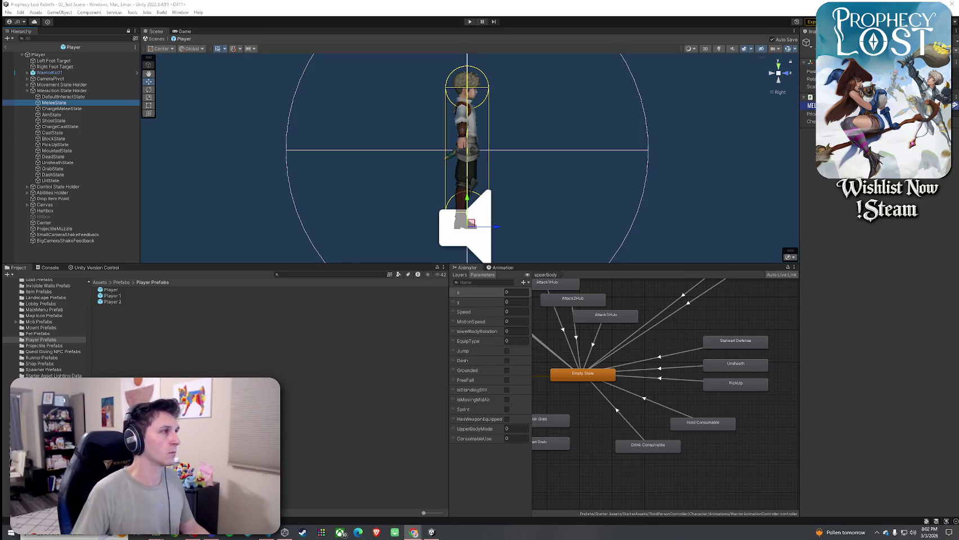
click(7, 48)
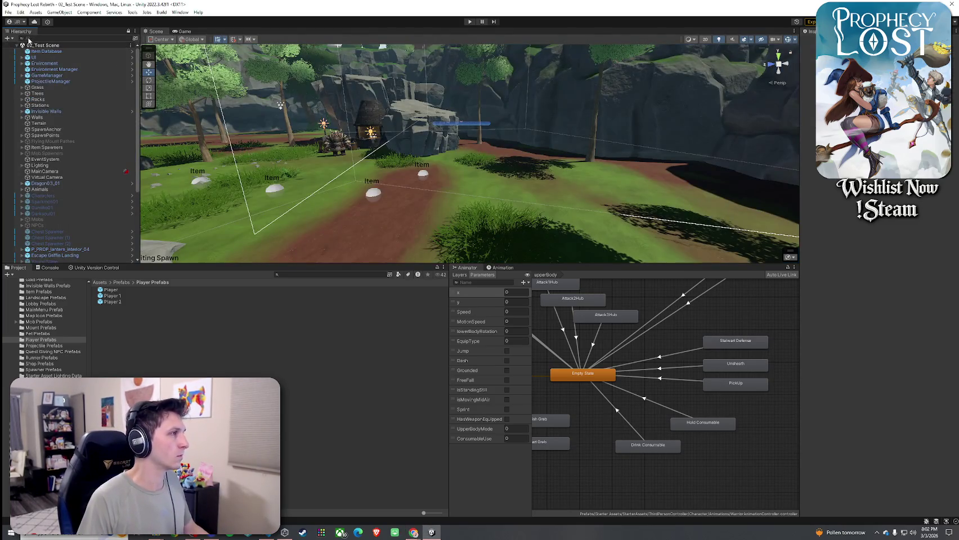
Save the scene and resize the scene view and bottom panels
click(8, 11)
click(34, 48)
drag(265, 265, 317, 388)
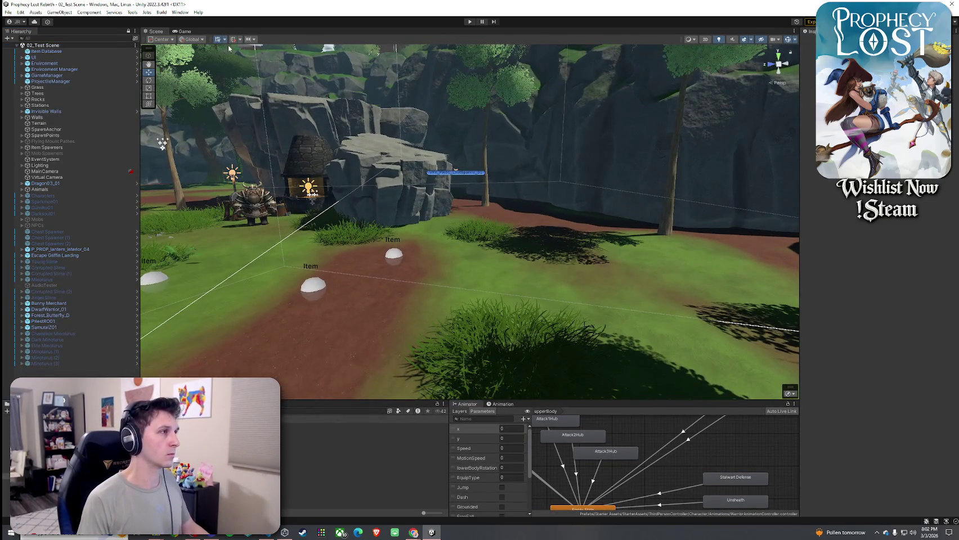
drag(400, 397, 430, 291)
Delete the Empty State to Hold Consumable transition and spread the Hold and Drink Consumable states apart
click(698, 456)
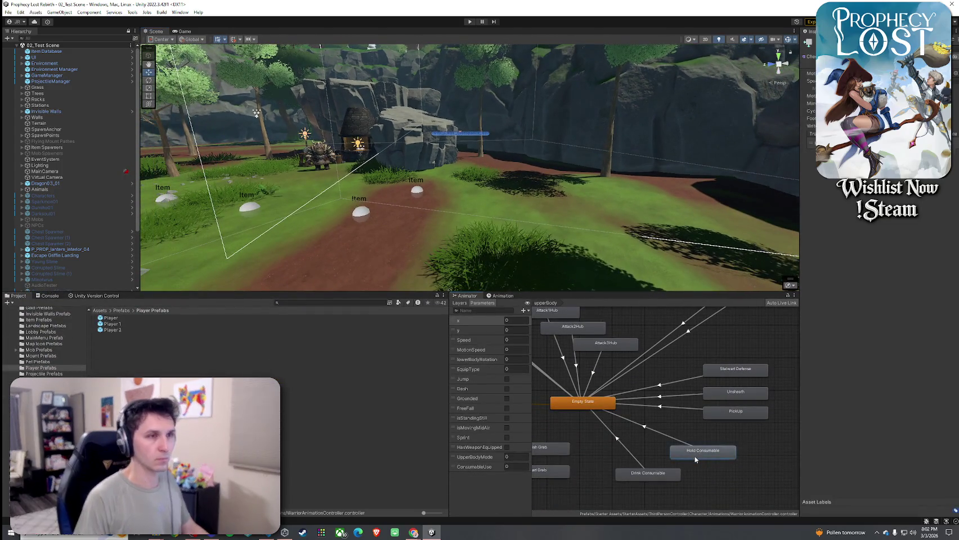
click(674, 442)
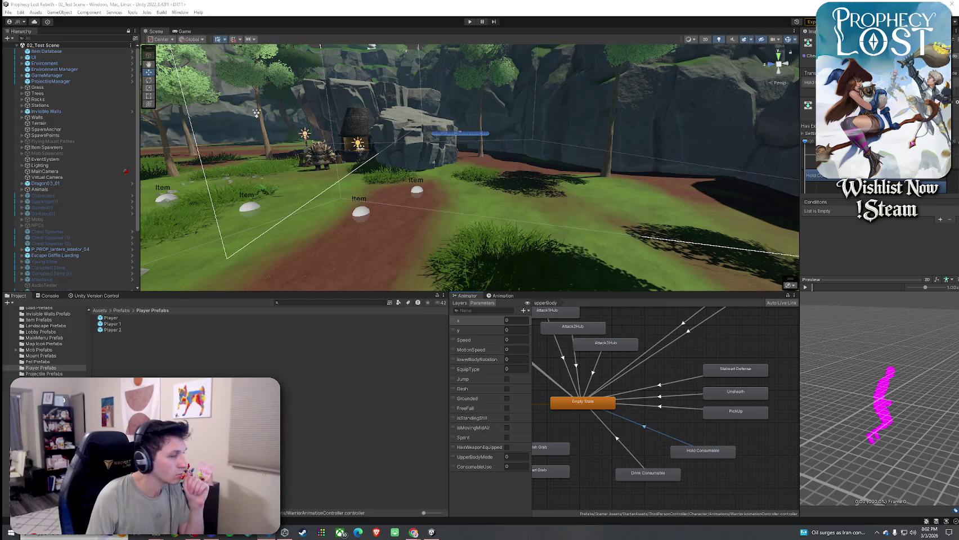
click(654, 438)
key(Delete)
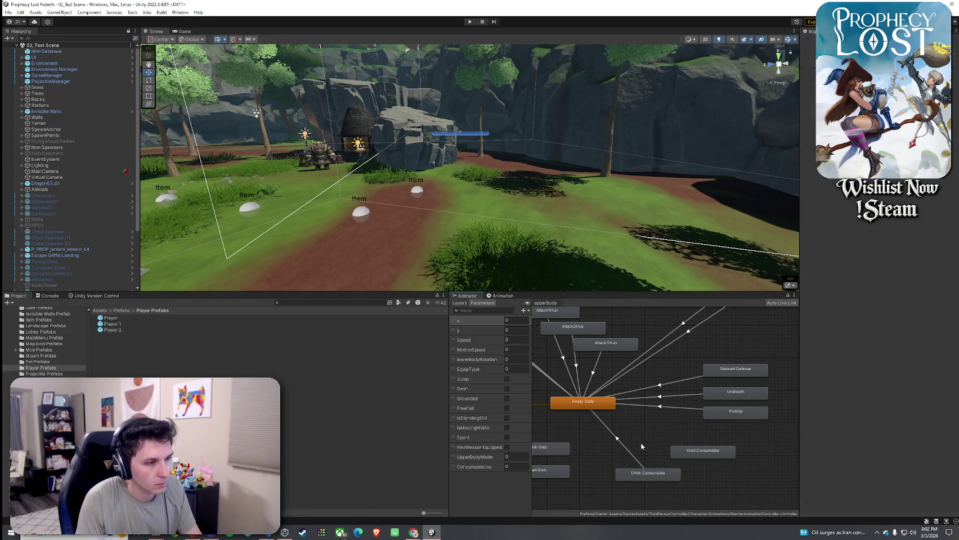
mouse_move(700, 452)
mouse_down()
mouse_move(671, 452)
mouse_move(685, 477)
mouse_up()
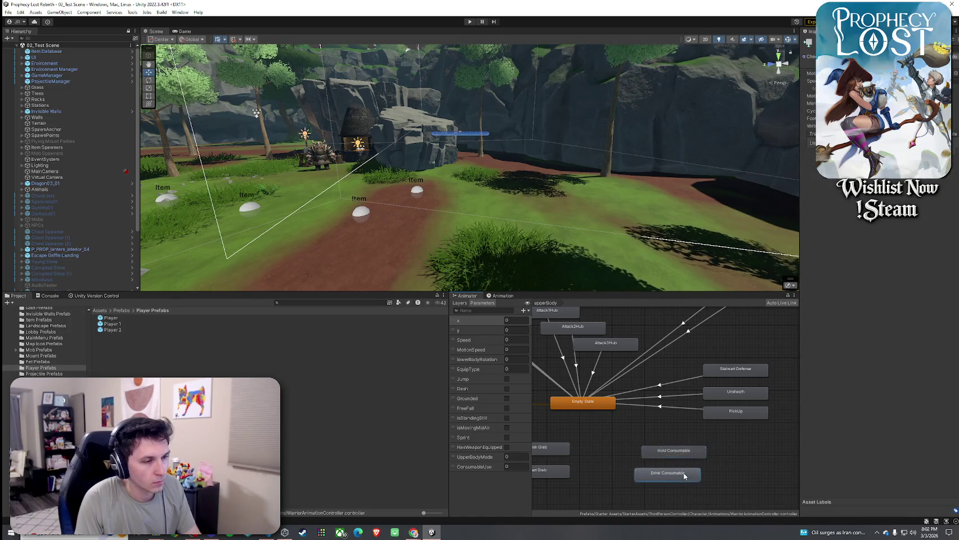
click(9, 11)
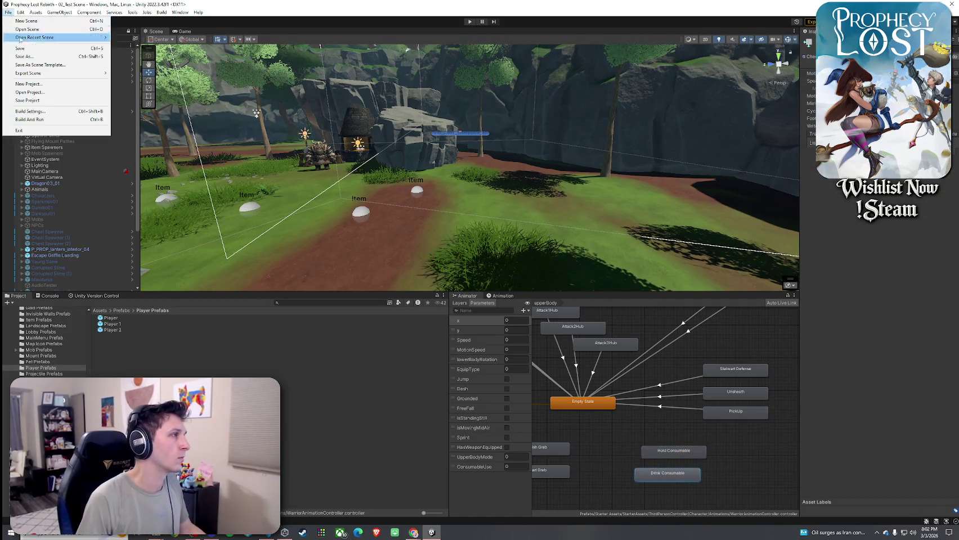
Save the scene, enter Play mode, enlarge the Game view, and choose START GAME
click(26, 49)
click(470, 21)
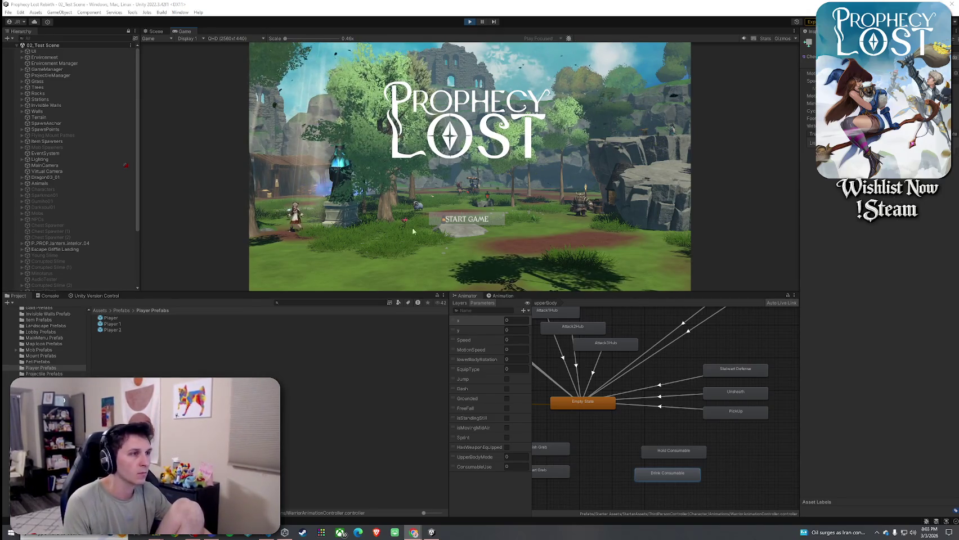
drag(615, 292, 615, 404)
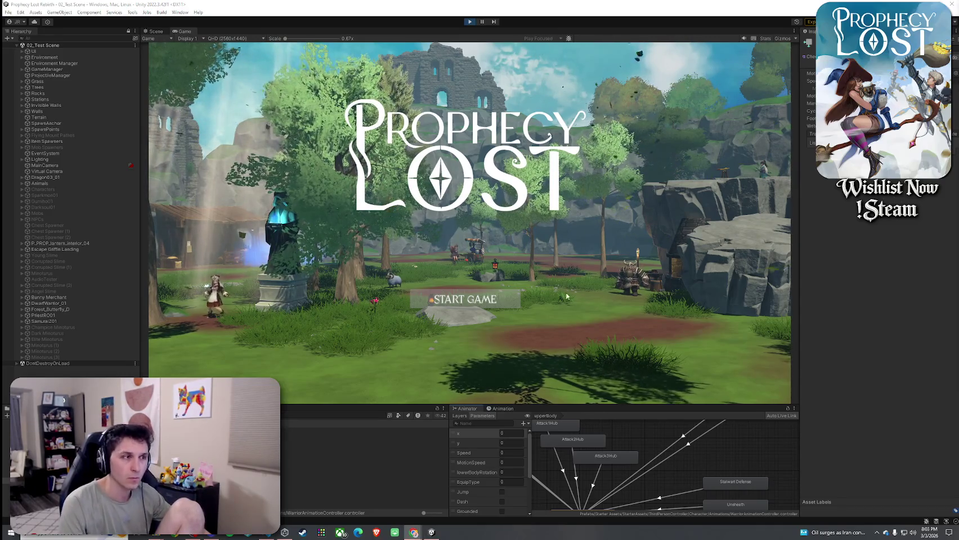
click(515, 300)
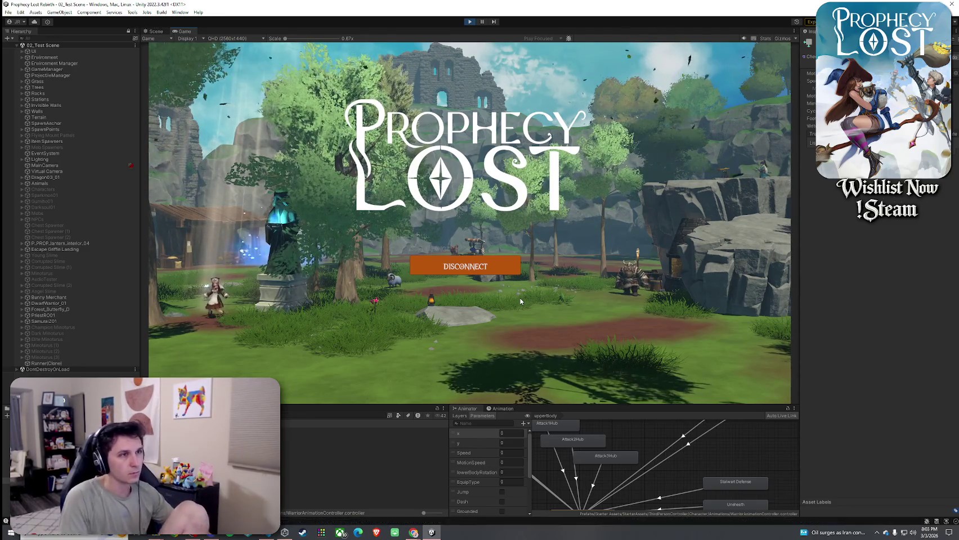
Run the character past the dwarf's forge and sword pickup, then jump onto the rock
key(w)
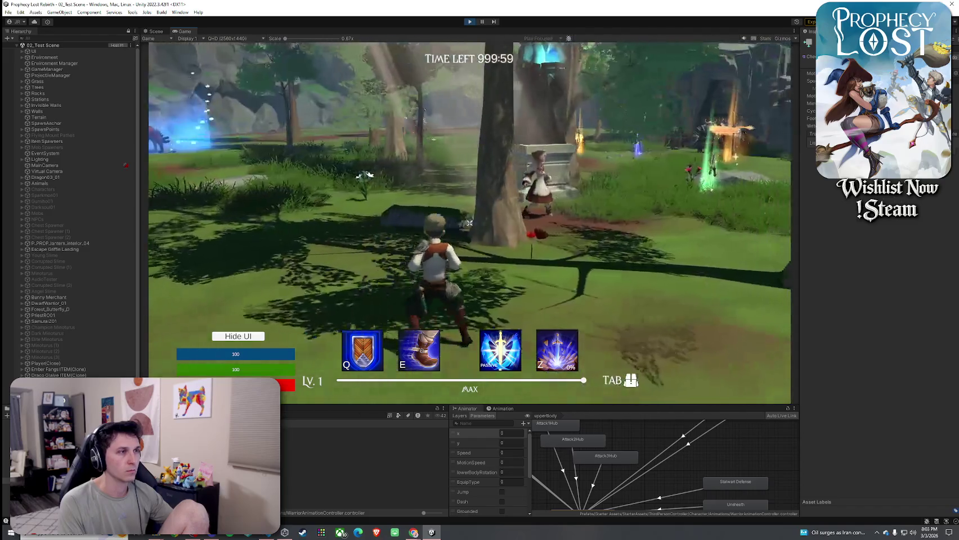
key(w)
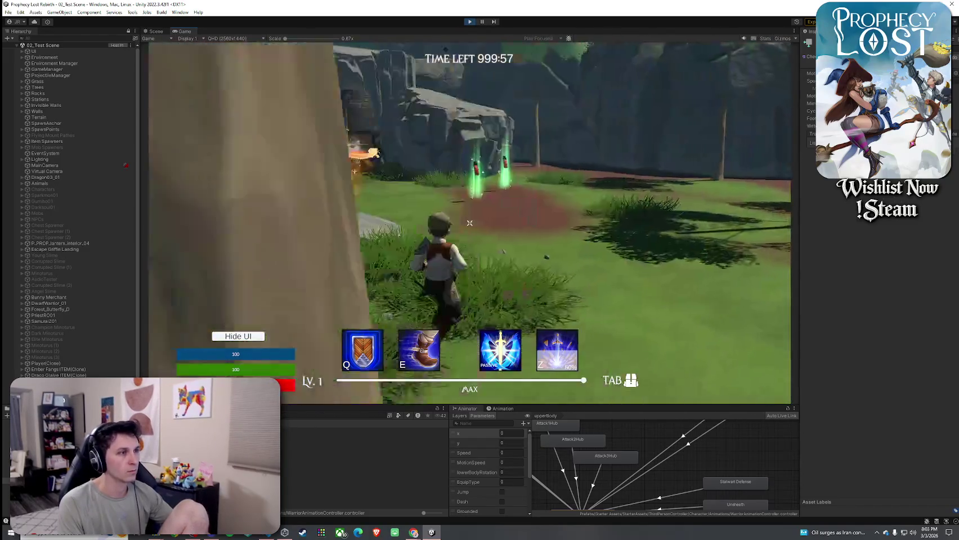
key(w)
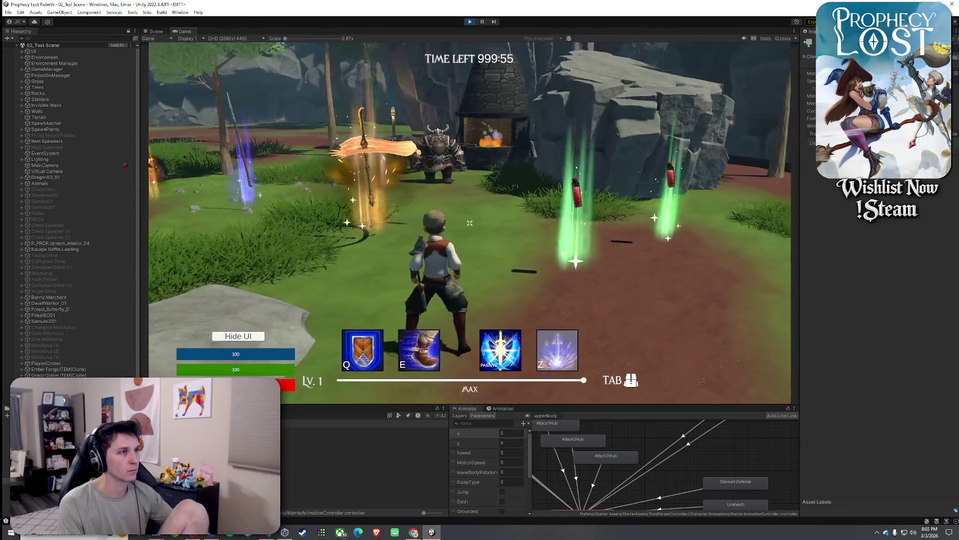
key(w)
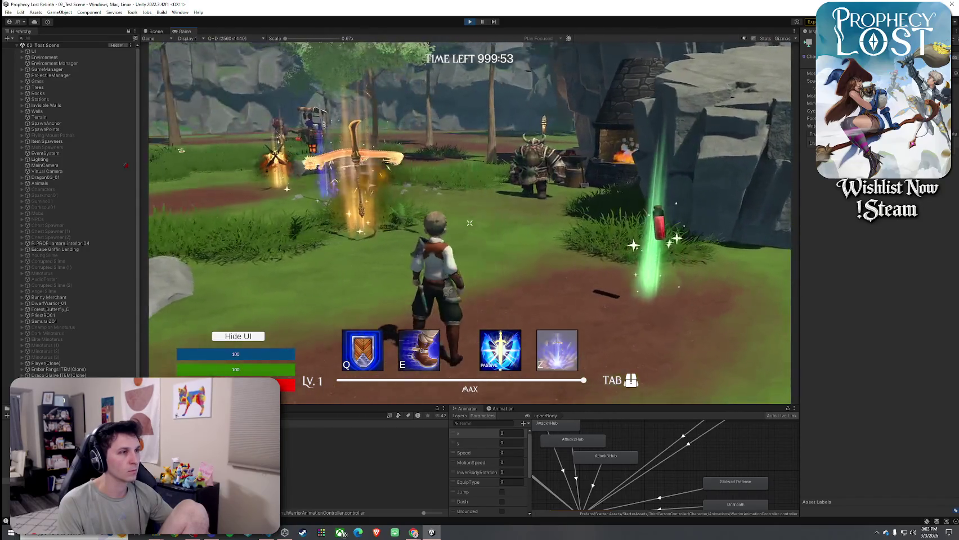
key(w)
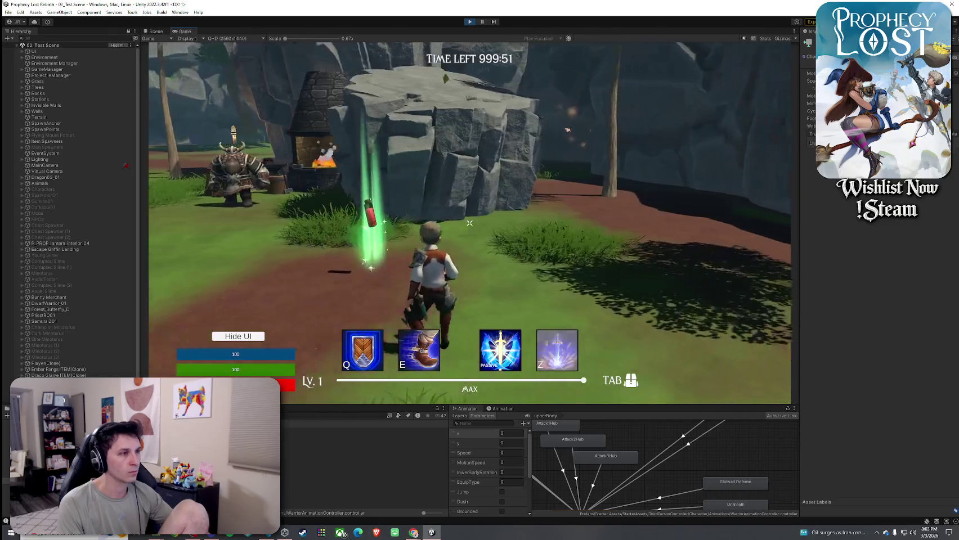
key(space)
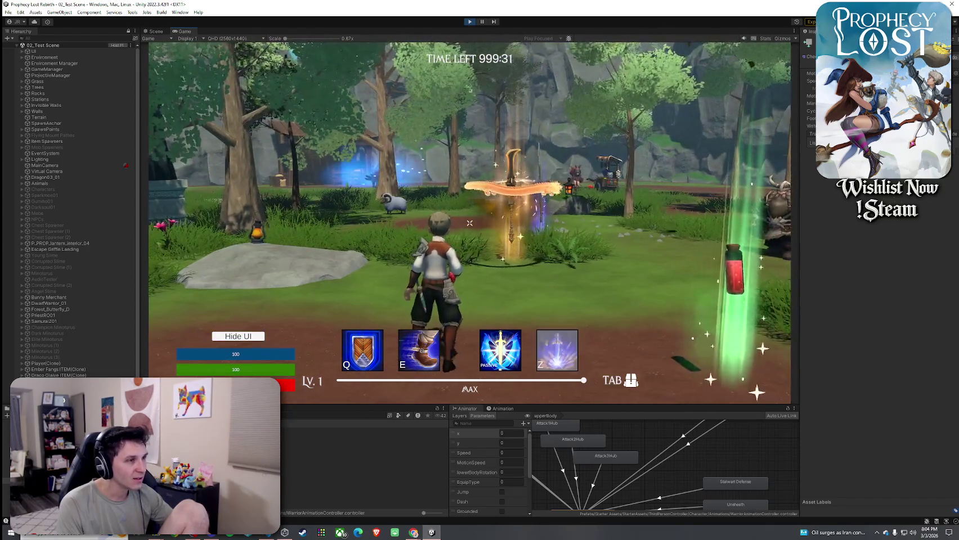
Run through the trees and clearing toward the ruins
key(w)
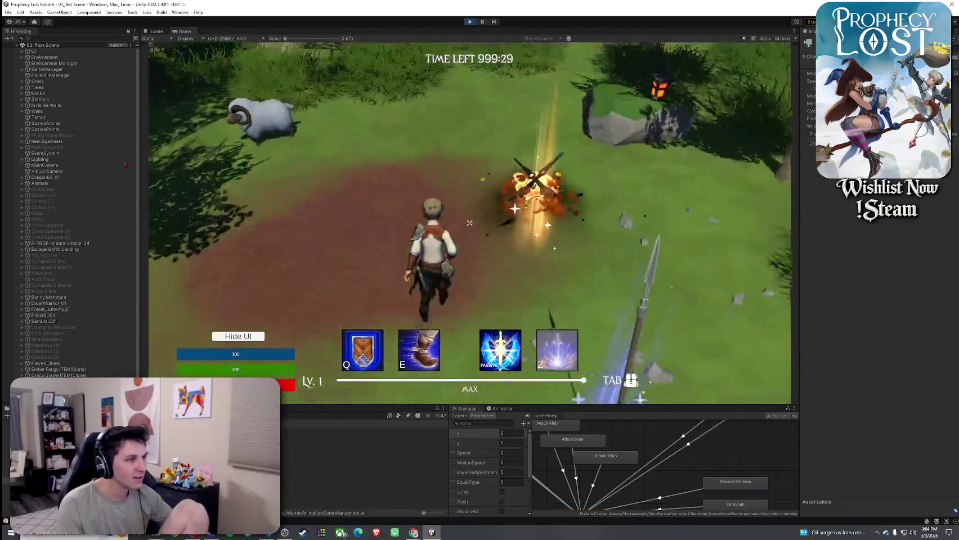
key(w)
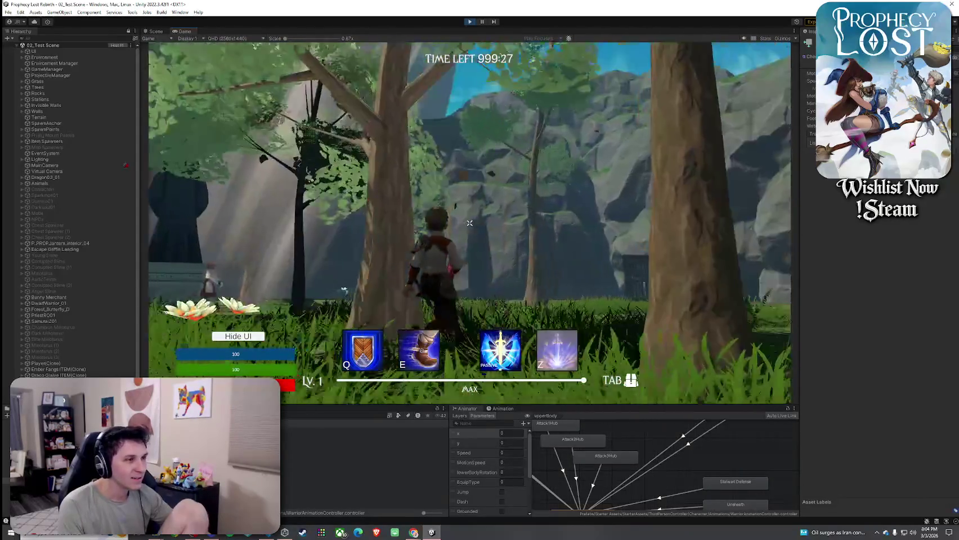
key(w)
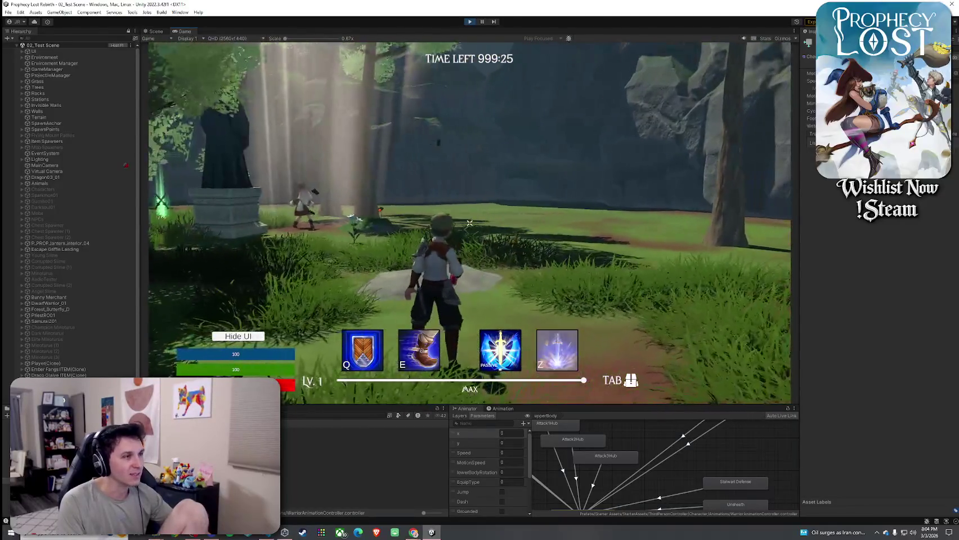
key(w)
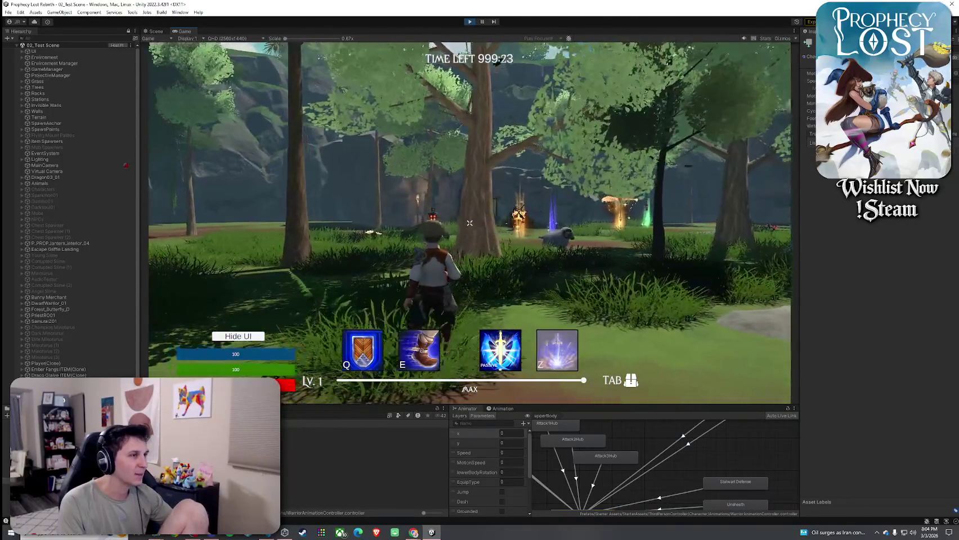
key(w)
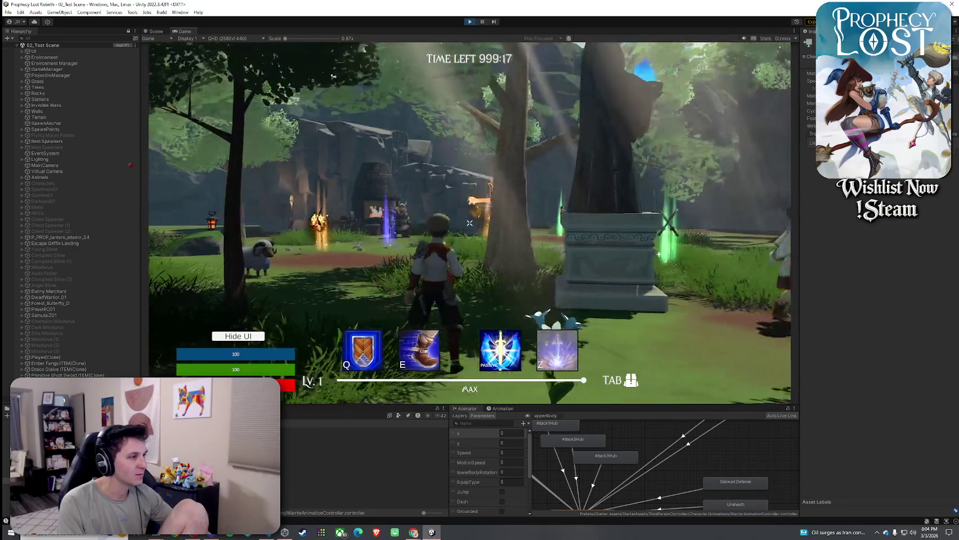
key(Tab)
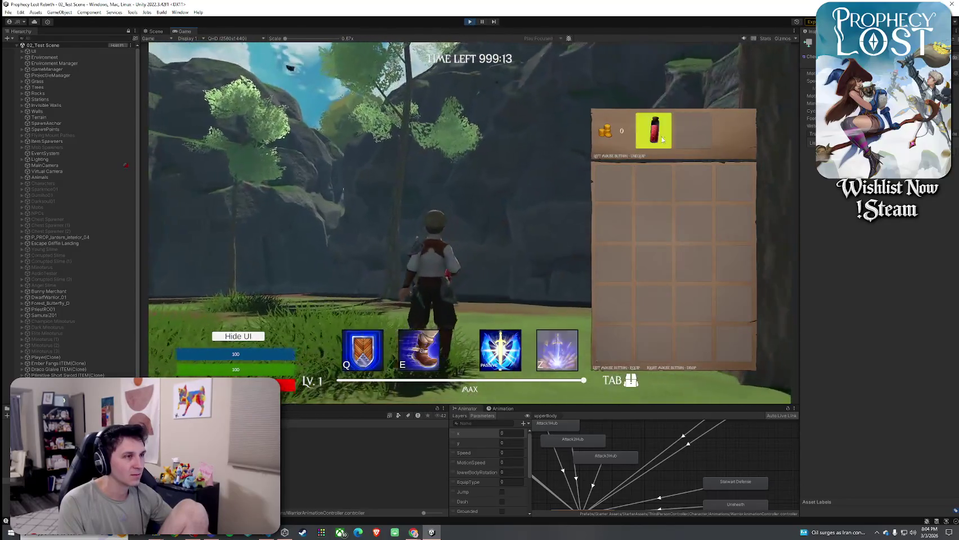
Move the red potion between the equip slot and first inventory slot, then drop it into the world
click(653, 130)
click(614, 186)
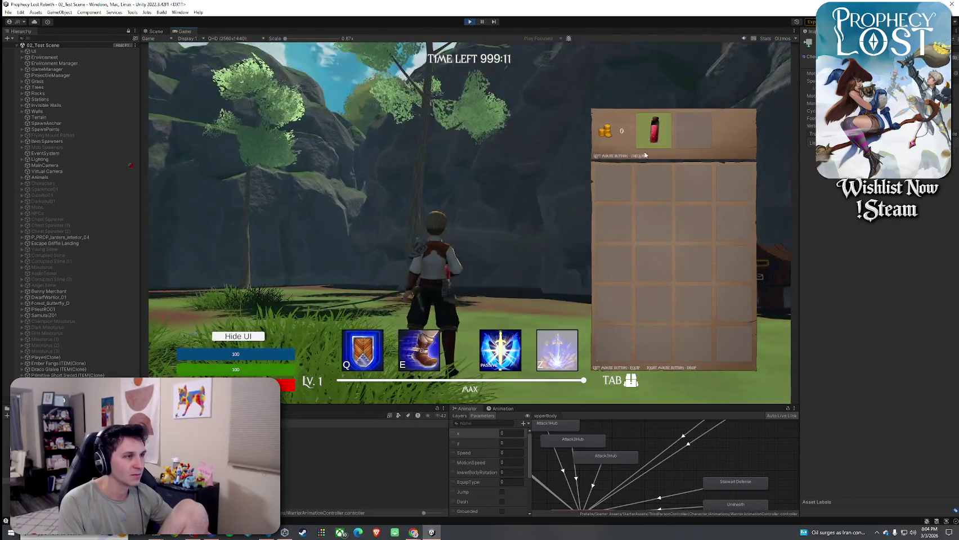
click(652, 130)
click(614, 192)
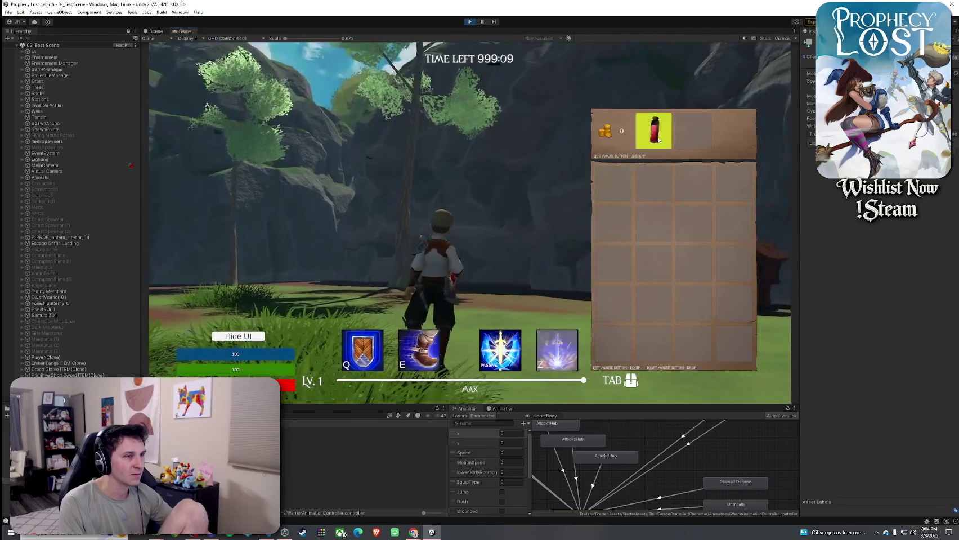
right_click(653, 131)
Close the inventory, walk away, and return toward the glowing dropped potion
key(Tab)
key(w)
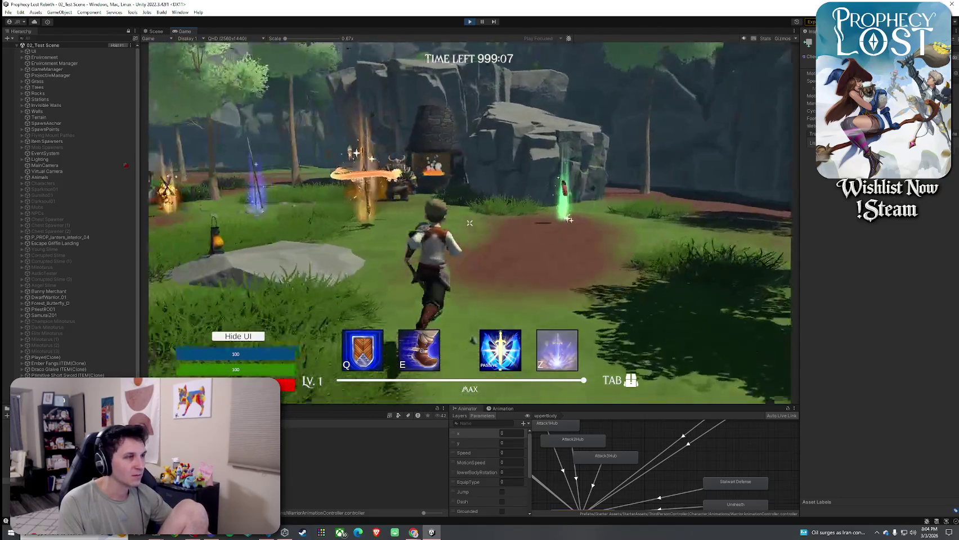
key(Tab)
key(Tab)
key(w)
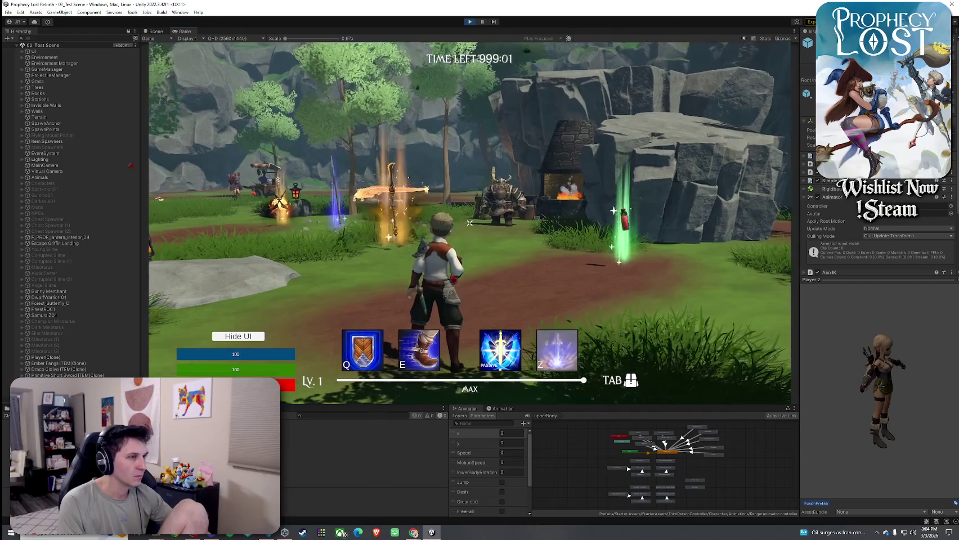
Fire three beam attacks at the target near the ruins
key(Tab)
key(Tab)
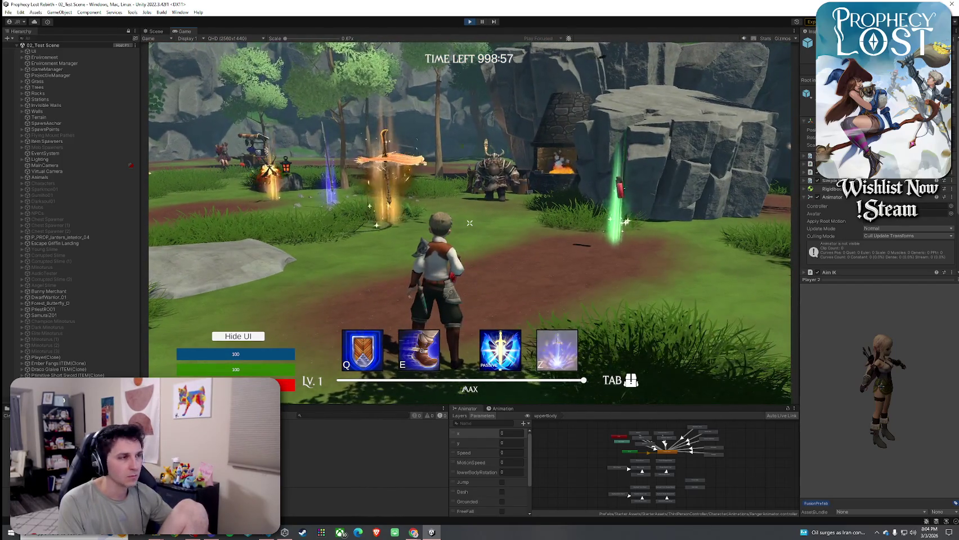
click(470, 222)
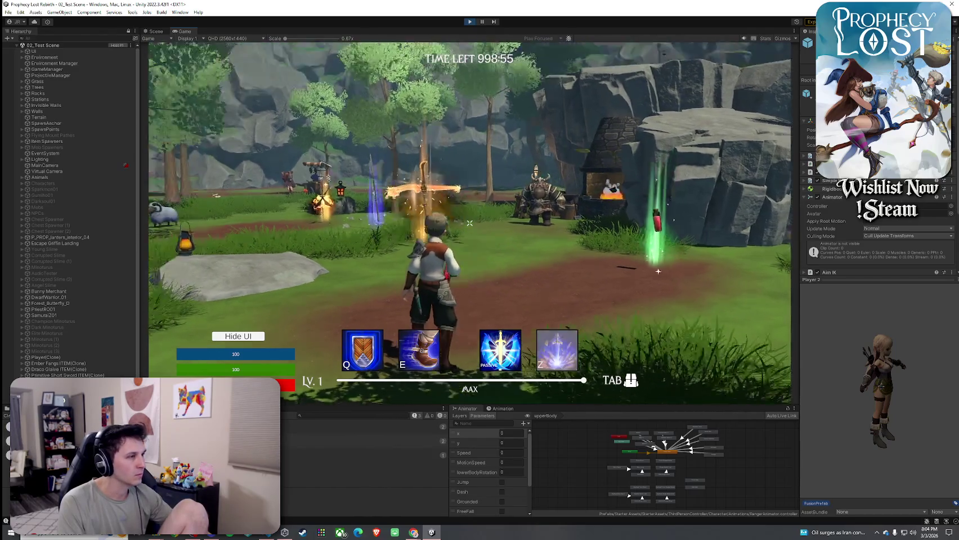
click(470, 223)
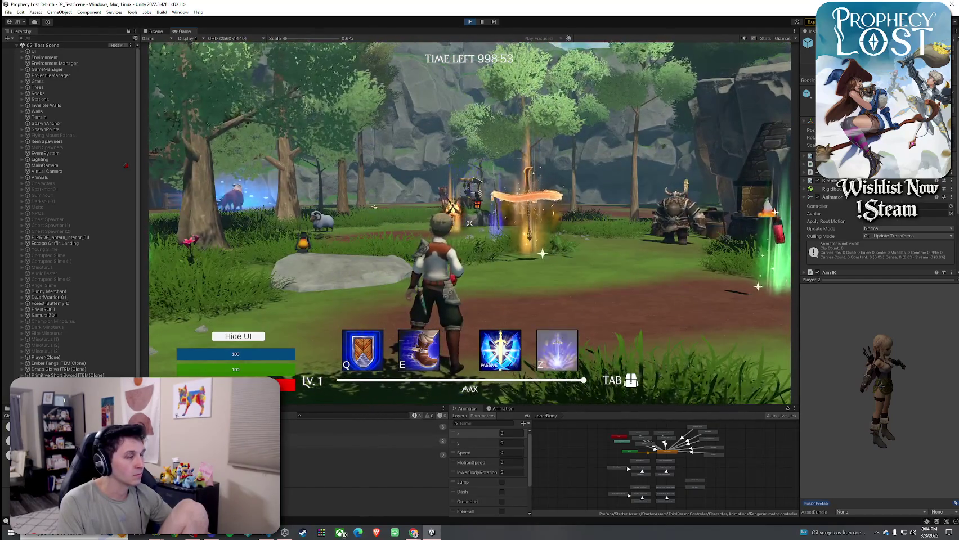
click(470, 223)
Run to the rock cliff, climb and jump on top, then walk off into the clearing
key(w)
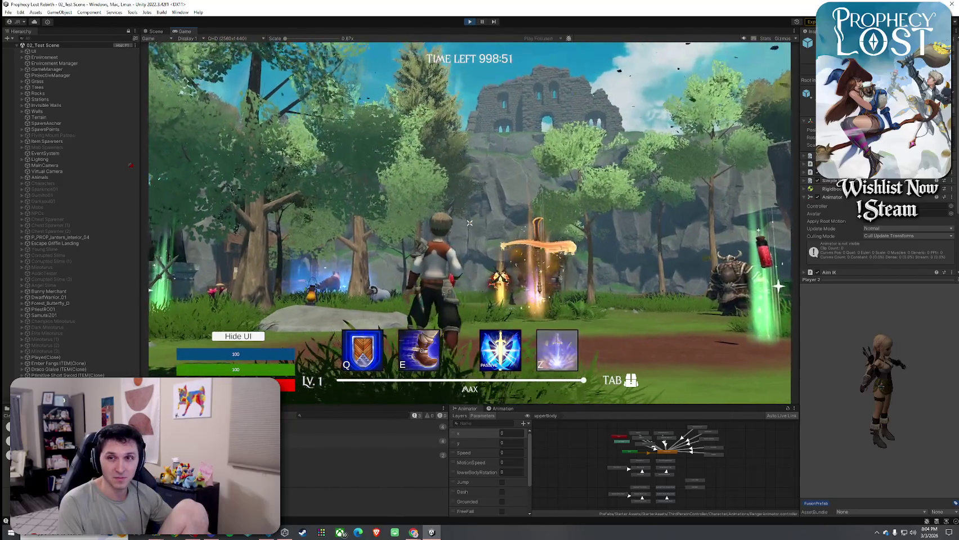
key(w)
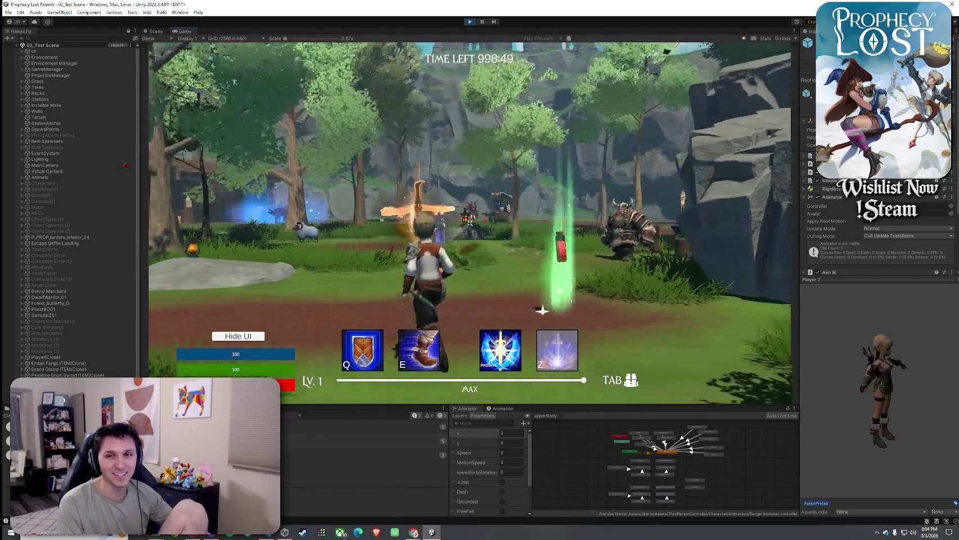
key(w)
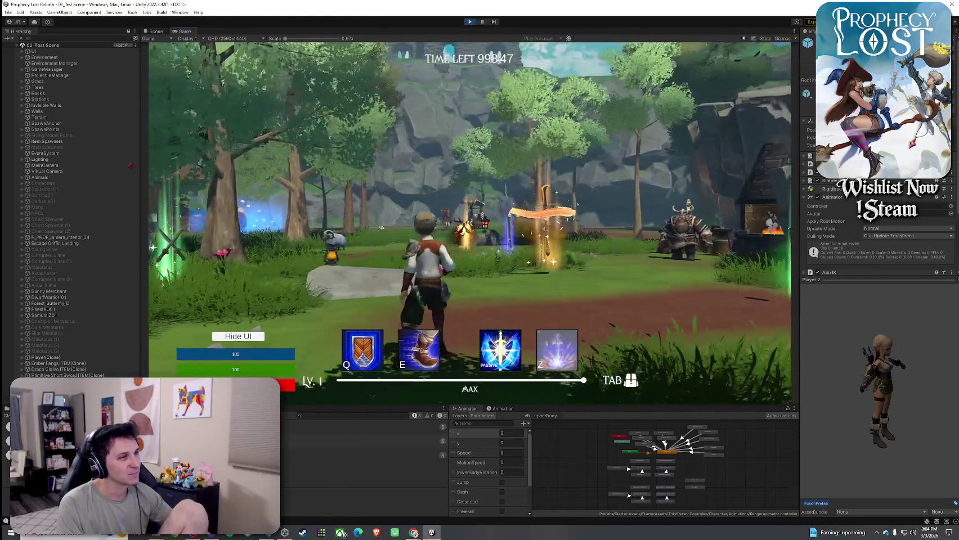
key(w)
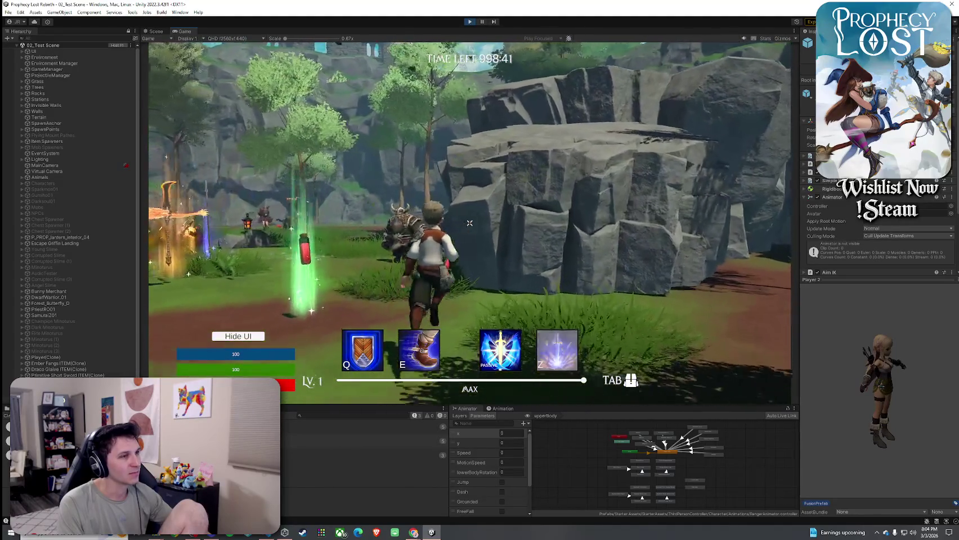
key(w)
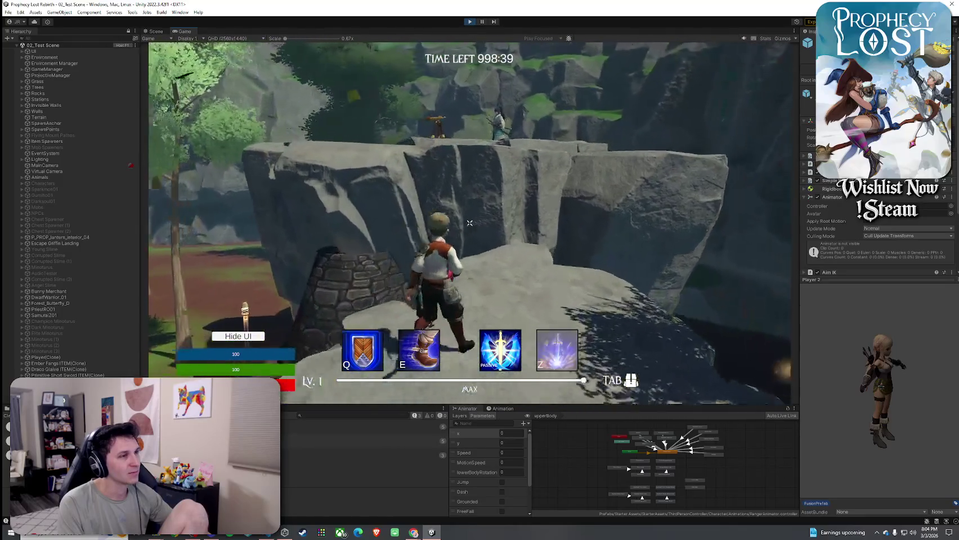
key(w)
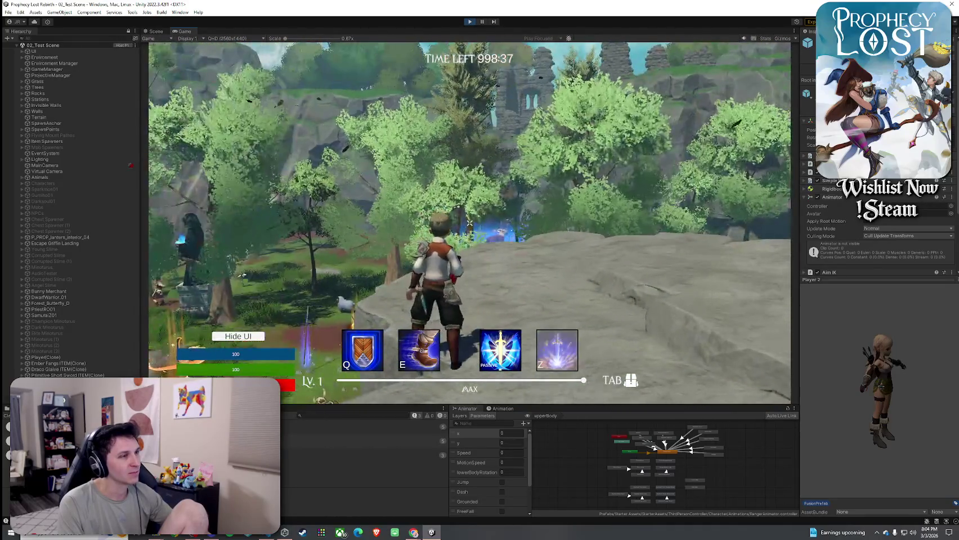
key(space)
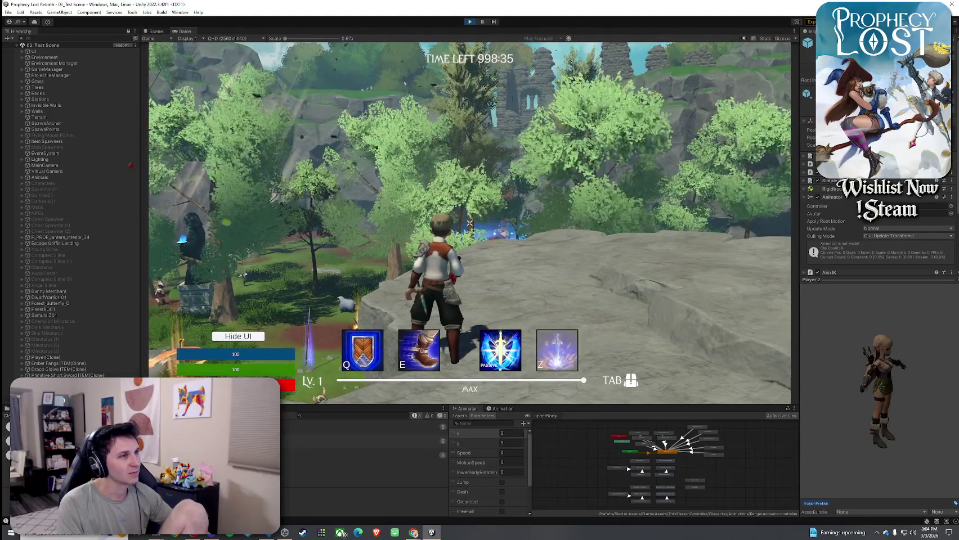
mouse_move(470, 223)
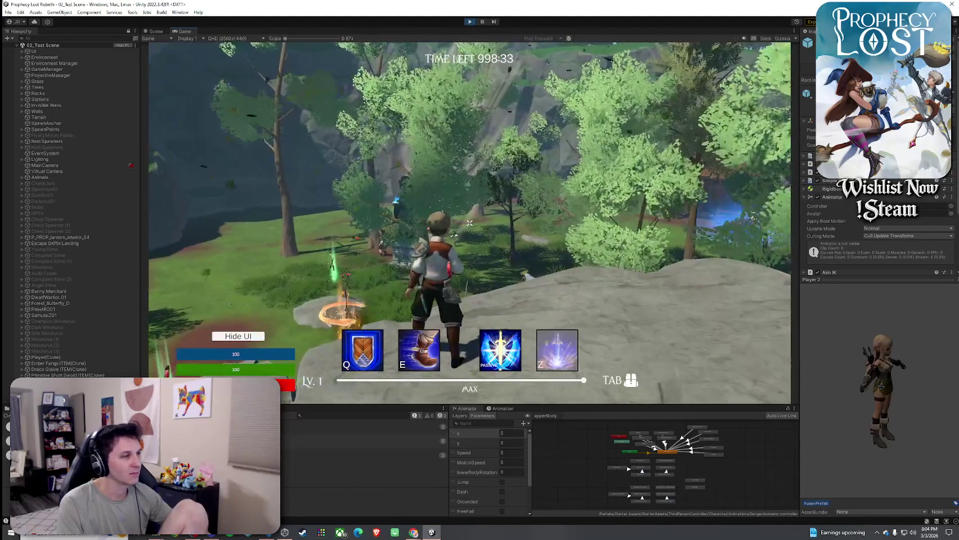
key(w)
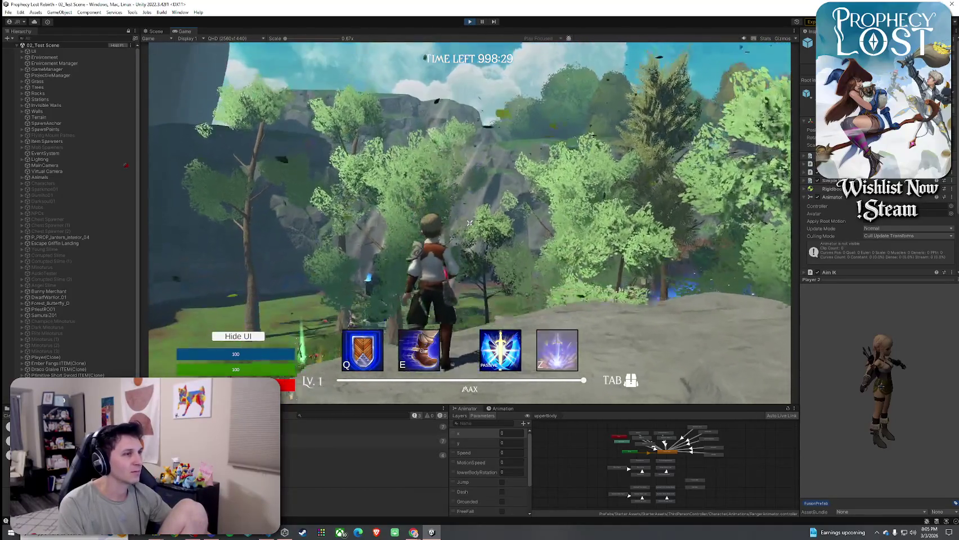
key(w)
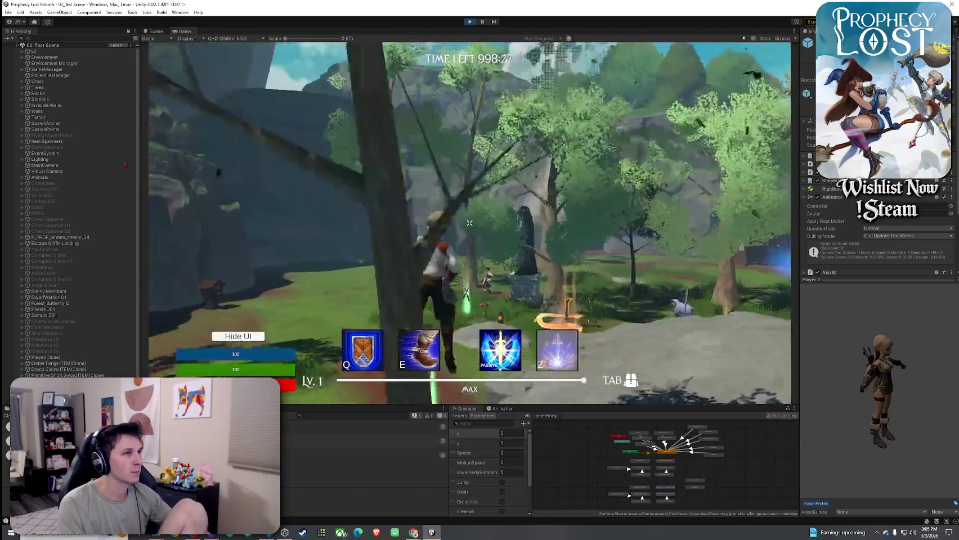
Dismiss the system menu and raise the splitter to give the Console and Animator more height
key(super)
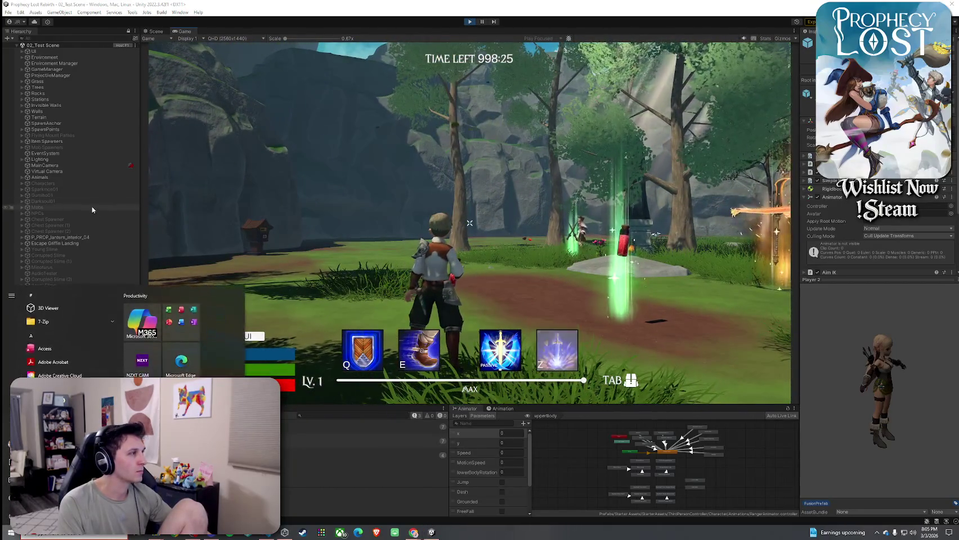
key(super)
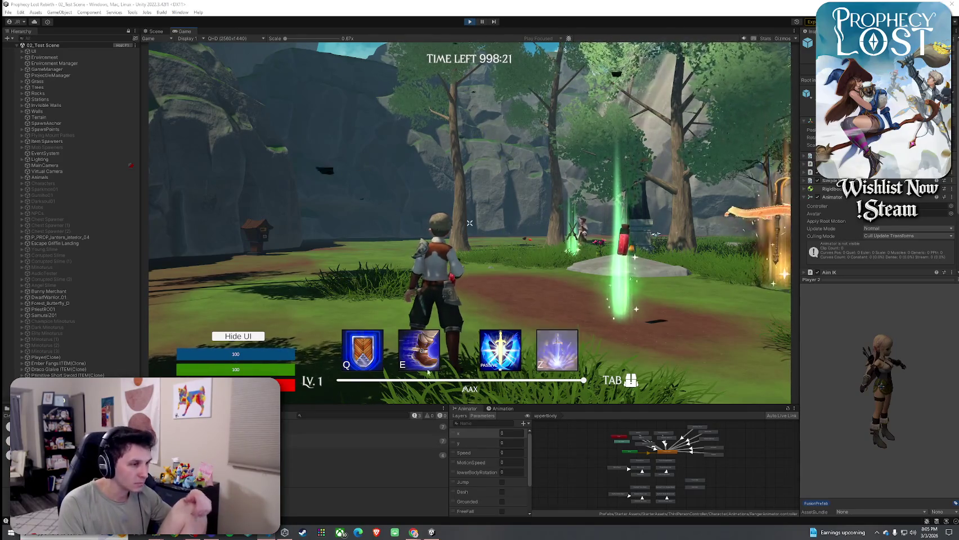
drag(469, 405, 470, 330)
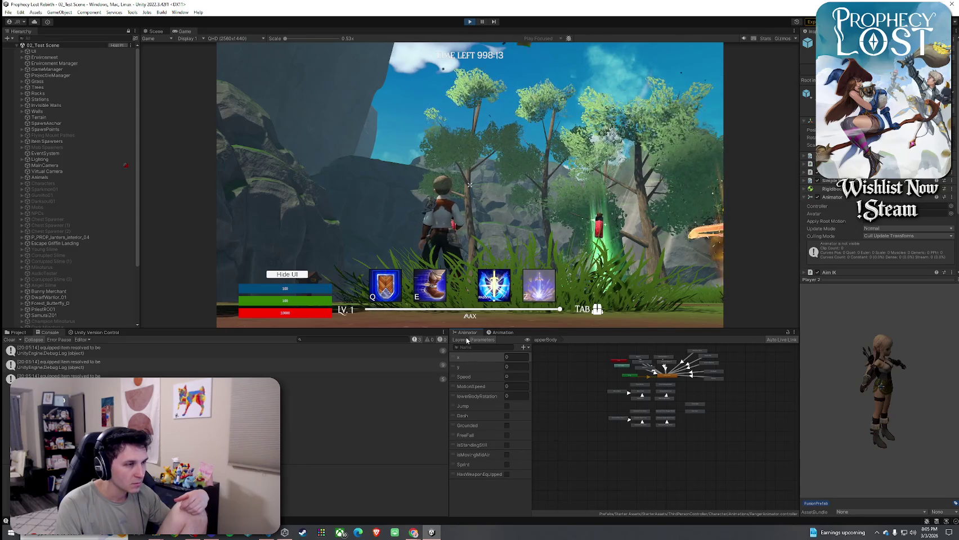
Stop the play test and return to the Scene view with the item spawn markers
click(473, 394)
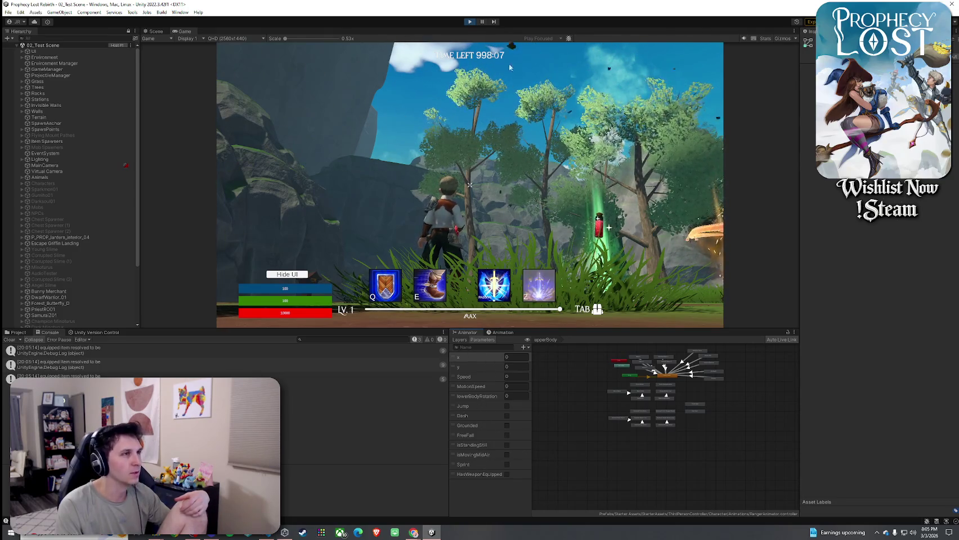
key(ctrl+1)
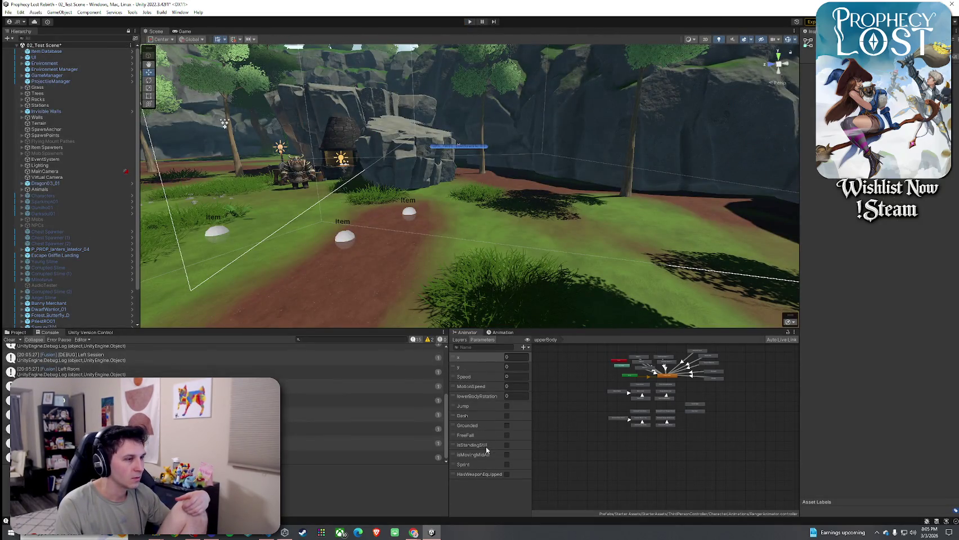
Clear the Console and zoom the Animator graph onto the upper-body states
click(10, 340)
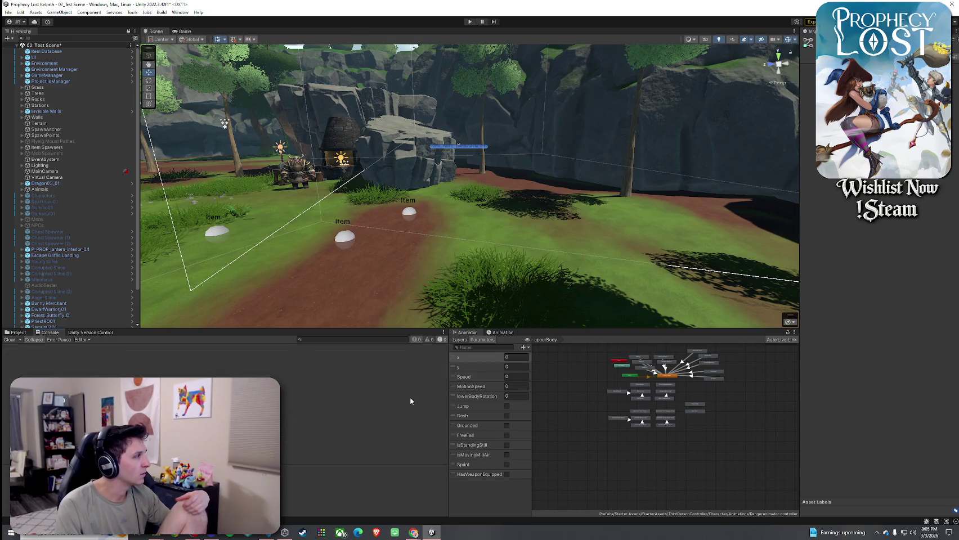
scroll(637, 414, up, 3)
drag(674, 399, 567, 445)
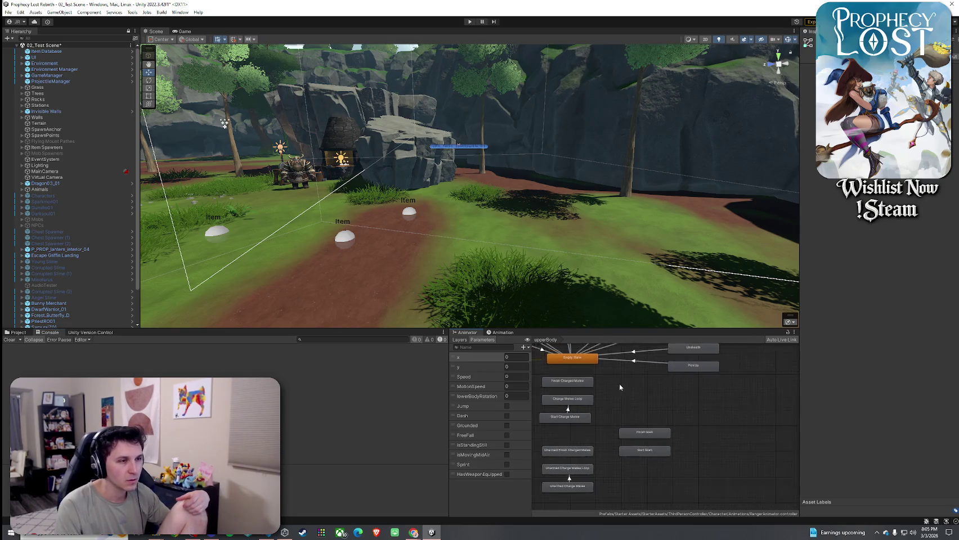
drag(619, 384, 693, 460)
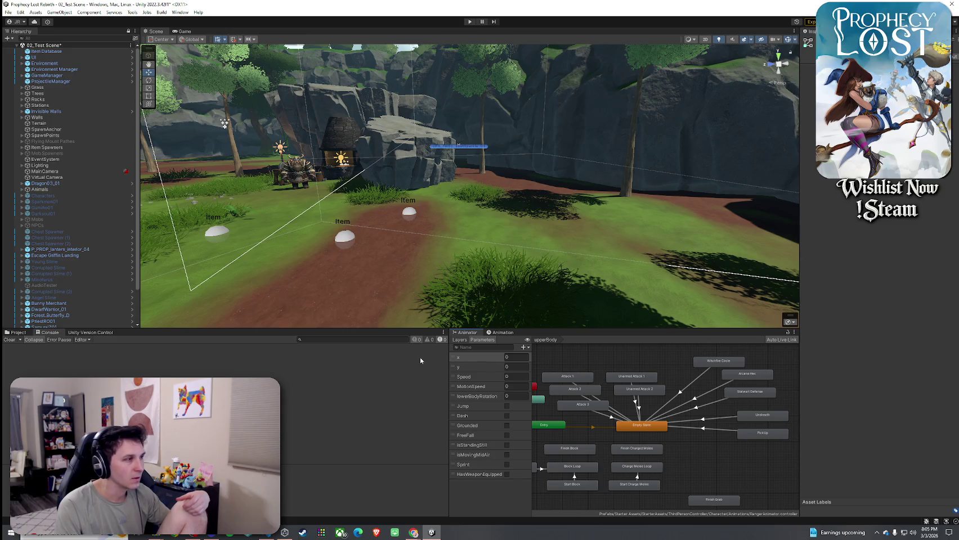
Select the Player prefab and widen the Animator Parameters list to show EquipType, UpperBodyMode, ConsumableUse
click(17, 332)
click(142, 354)
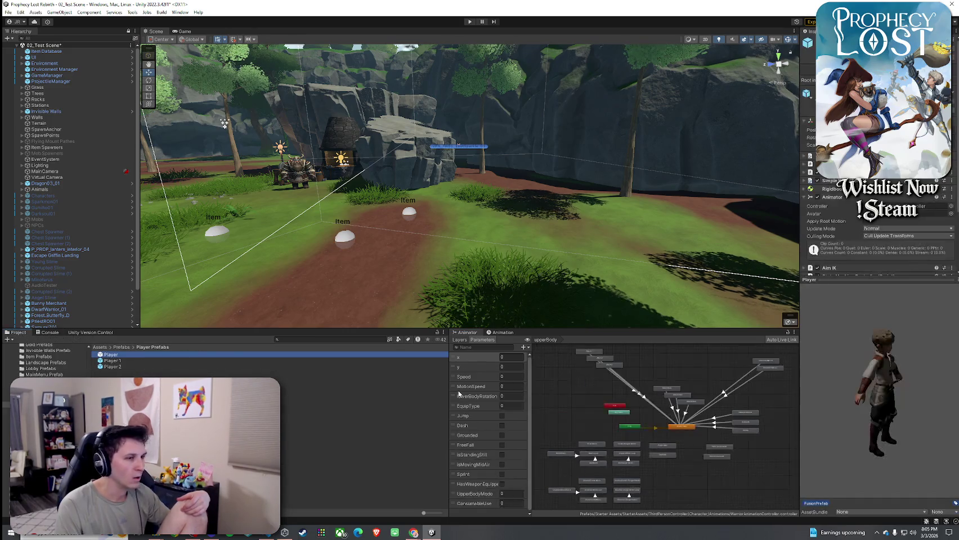
scroll(676, 417, up, 1)
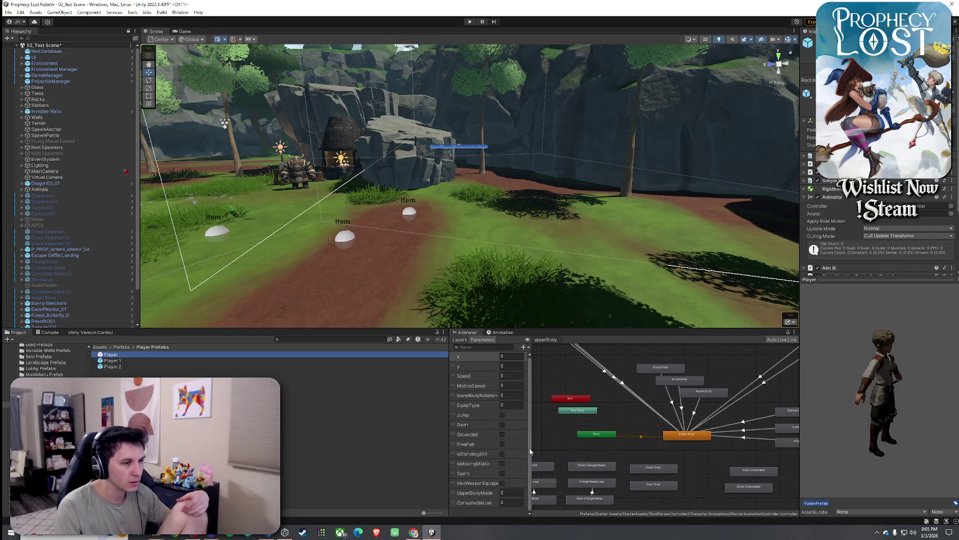
drag(530, 450, 539, 451)
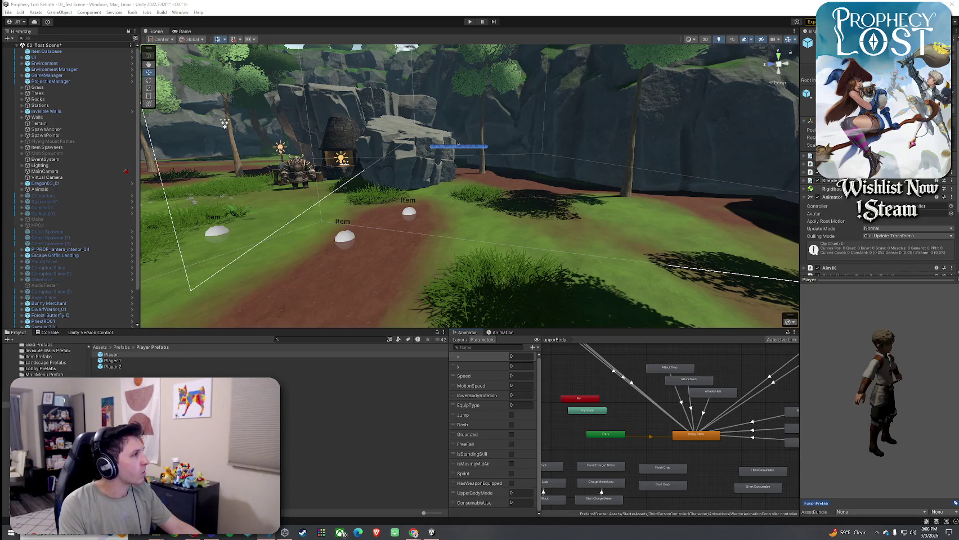
Find 10_Small Healing Potion and assign Small Healing Potion Drink Effect as its Effect
click(99, 347)
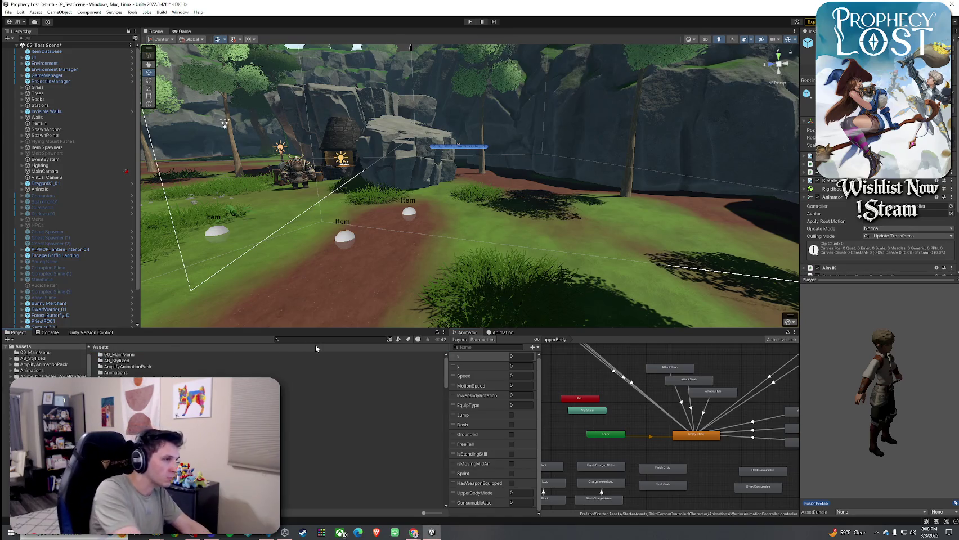
text(s)
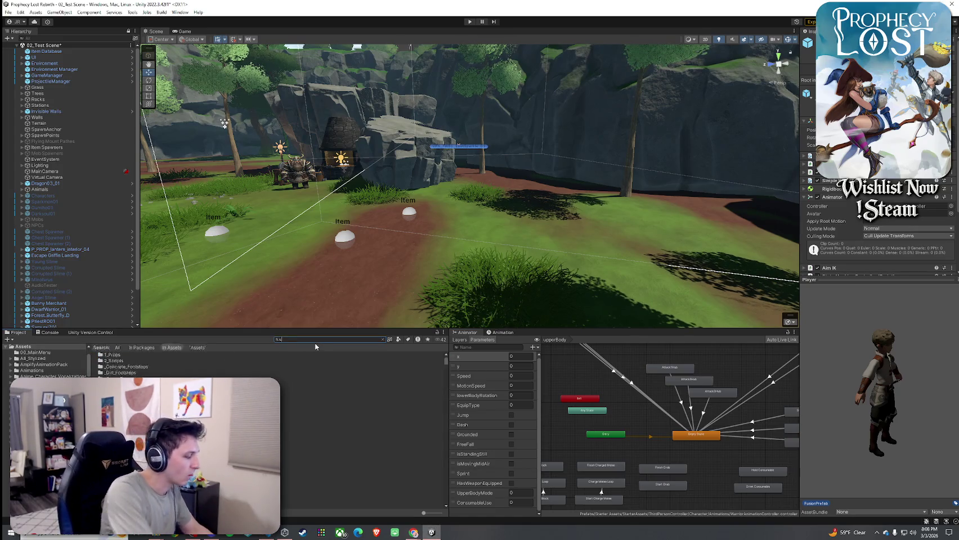
text(mall healing potion)
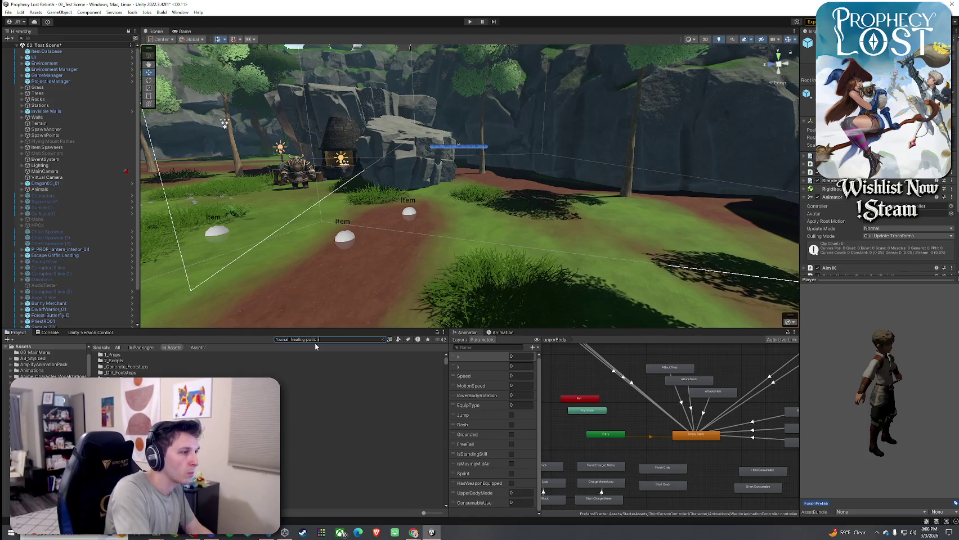
click(266, 355)
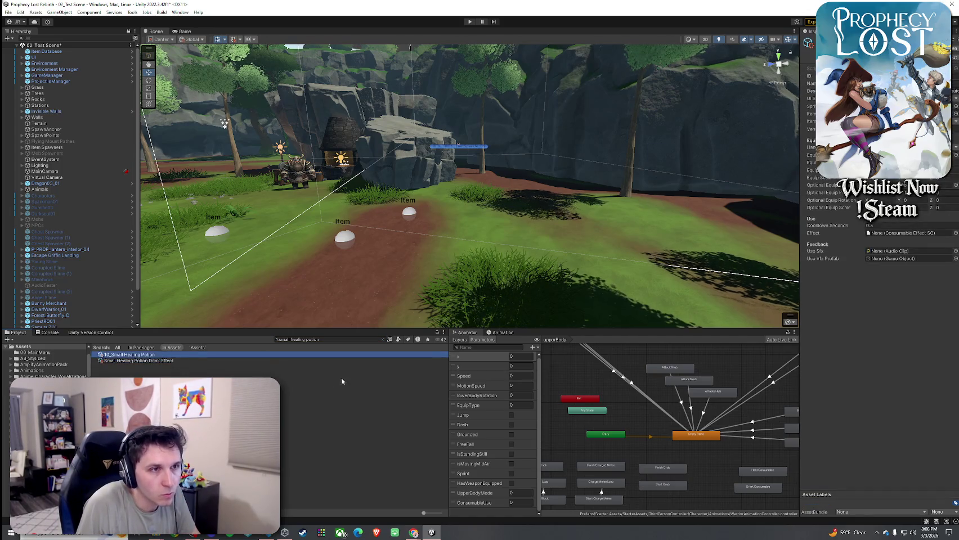
click(955, 233)
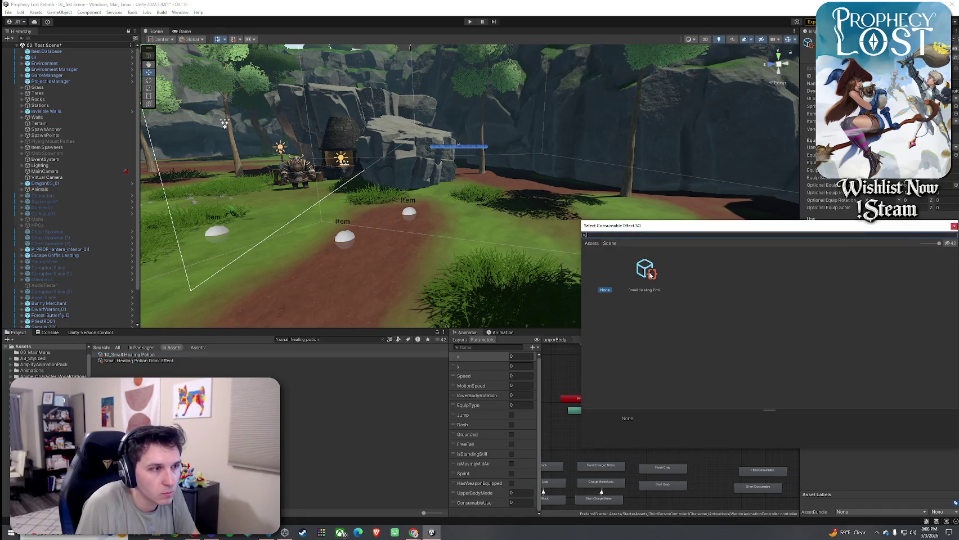
double_click(644, 270)
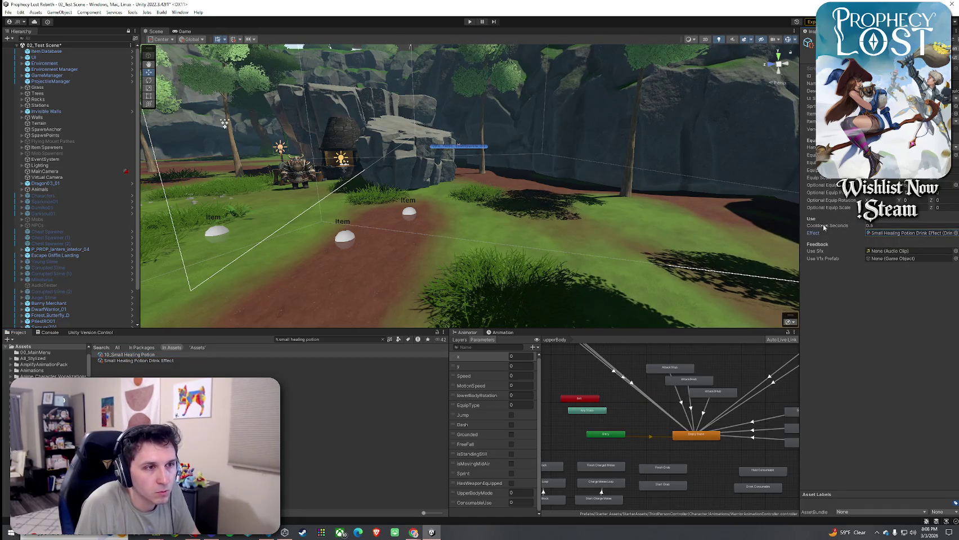
click(896, 260)
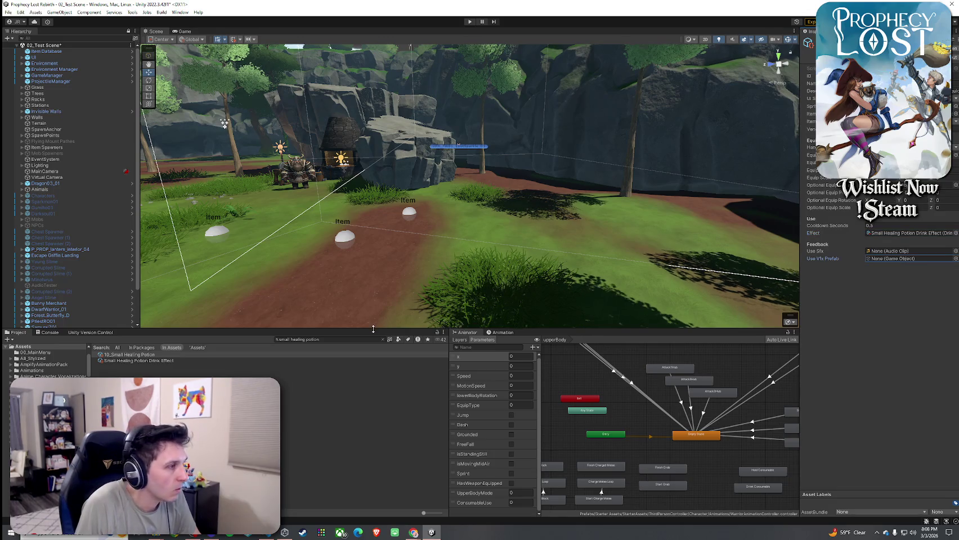
triple_click(301, 341)
Search prefabs for 'heal' and preview the Heal aura and Healing prefabs in Prefab Mode
text(healt)
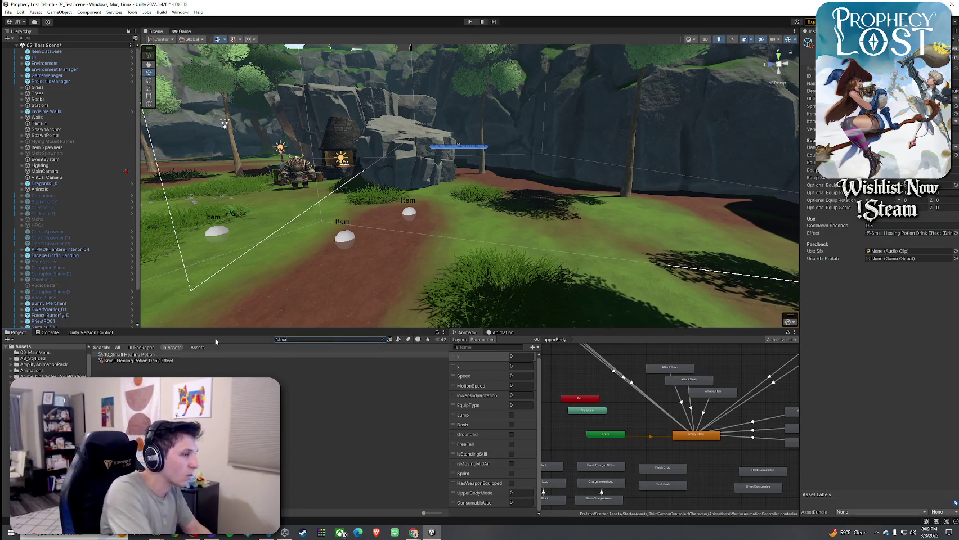
key(BackSpace)
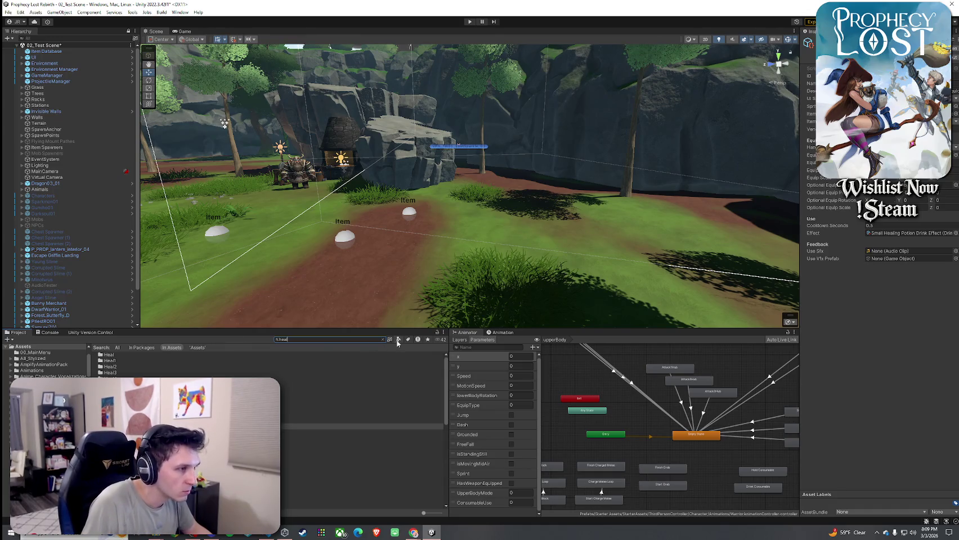
click(398, 339)
click(409, 410)
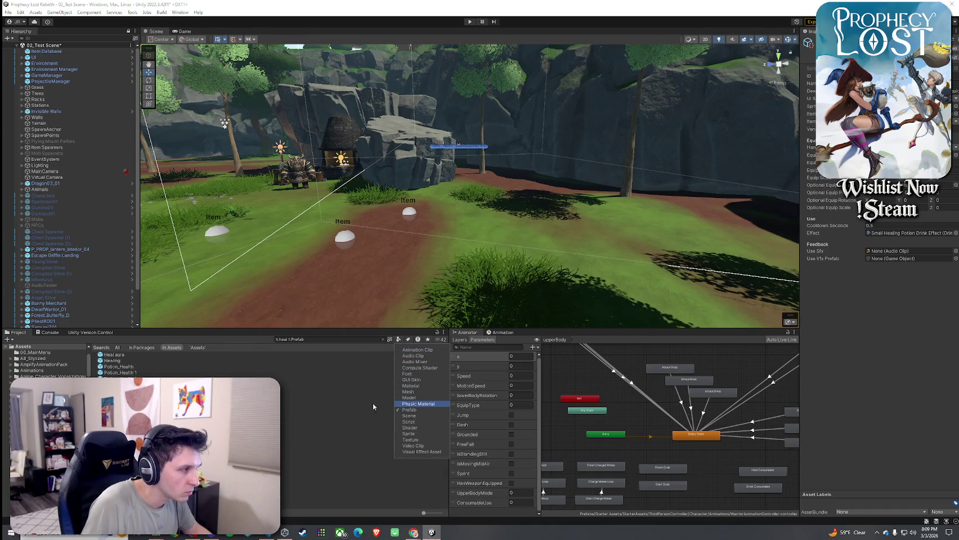
double_click(153, 355)
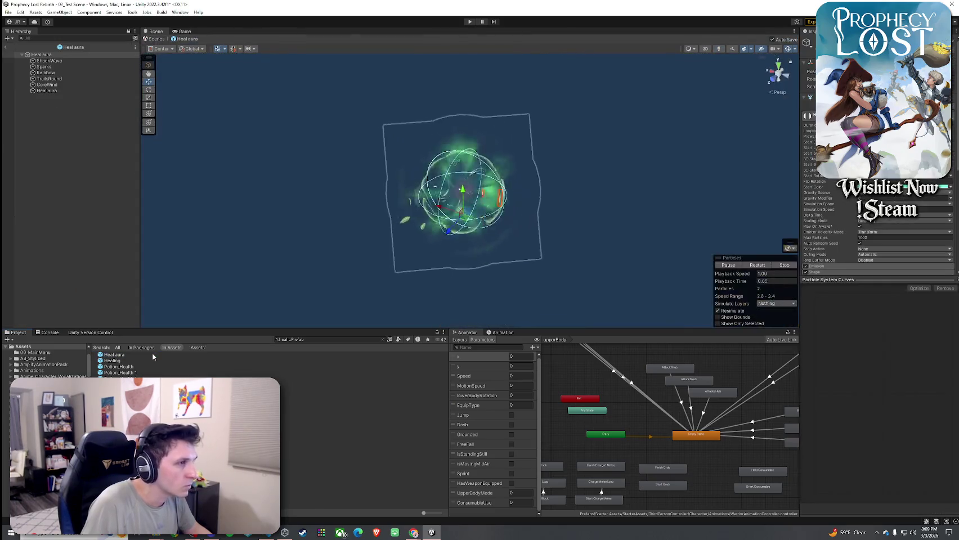
double_click(148, 359)
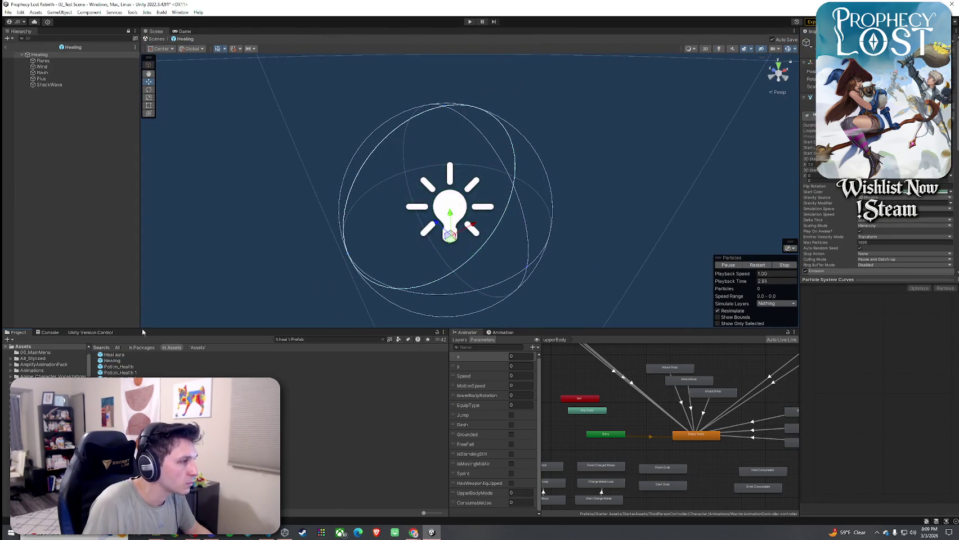
click(8, 51)
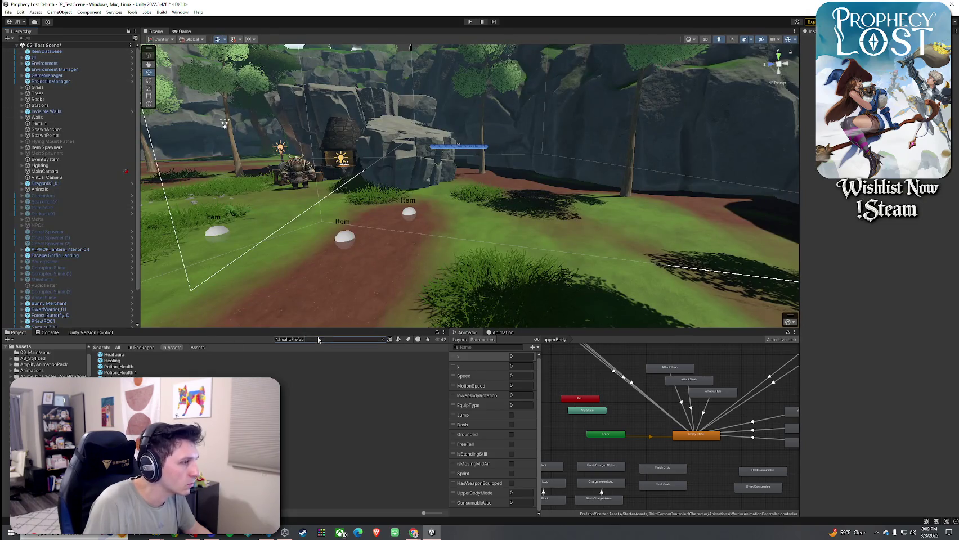
Reselect 10_Small Healing Potion and drag the Healing prefab into its Use Vfx Prefab field
text(small)
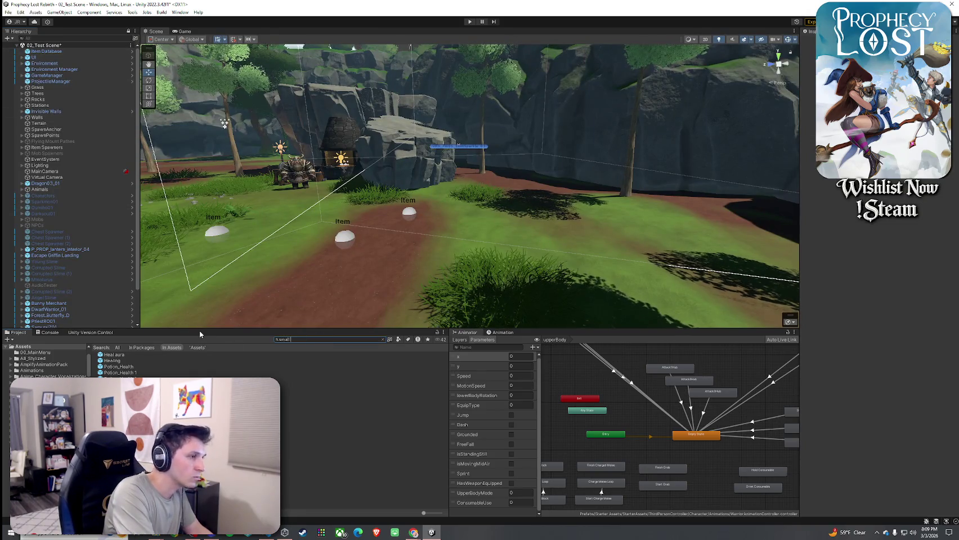
text( healing potion)
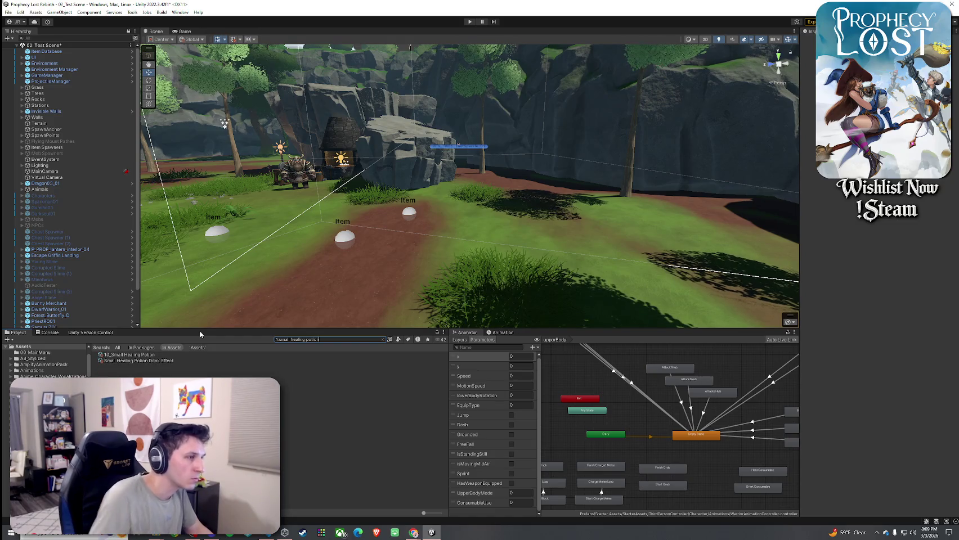
click(176, 357)
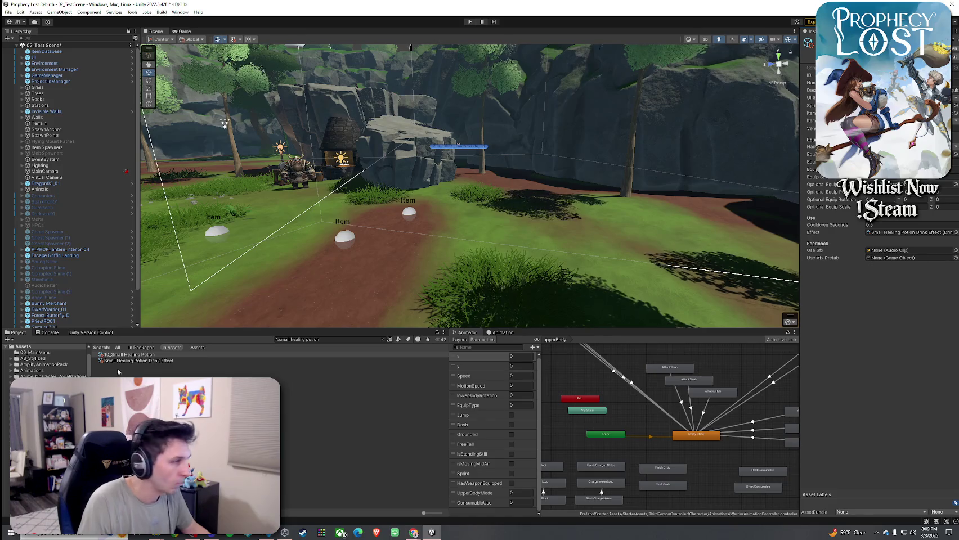
triple_click(318, 339)
text(healing)
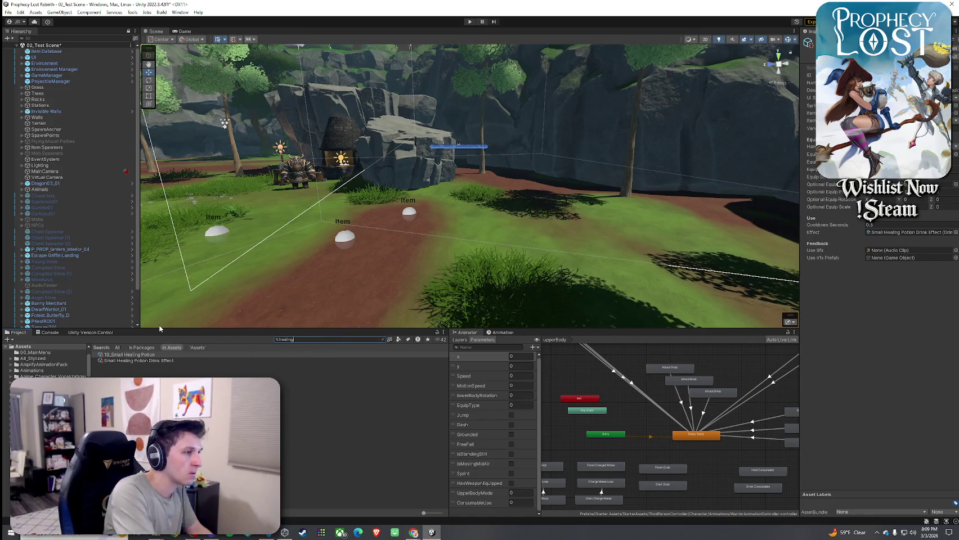
mouse_move(112, 366)
mouse_down()
mouse_move(375, 306)
mouse_move(692, 262)
mouse_move(897, 259)
mouse_up()
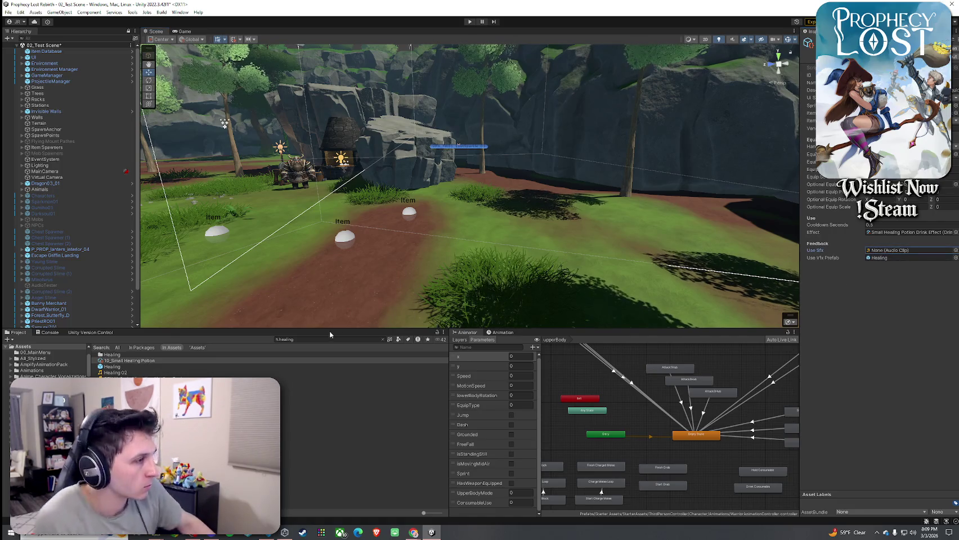
click(315, 409)
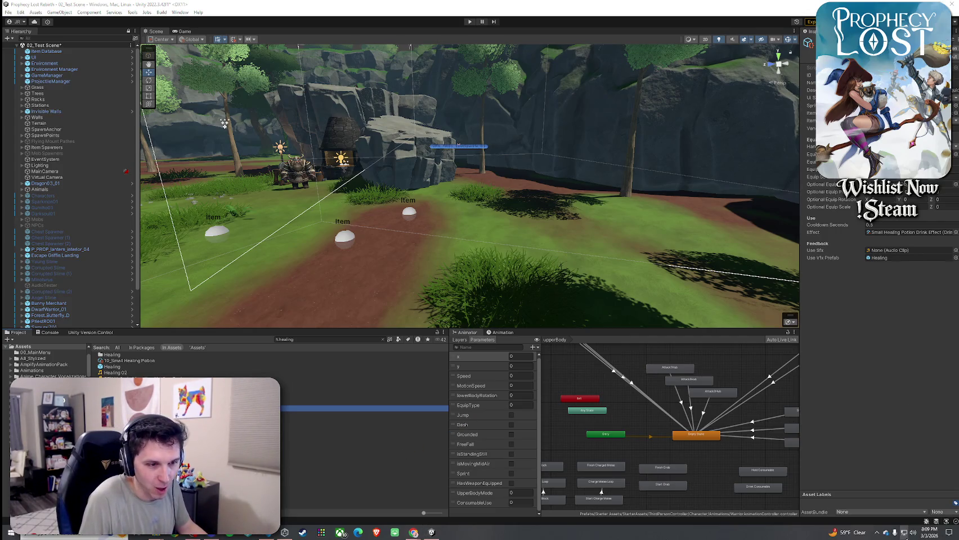
click(912, 536)
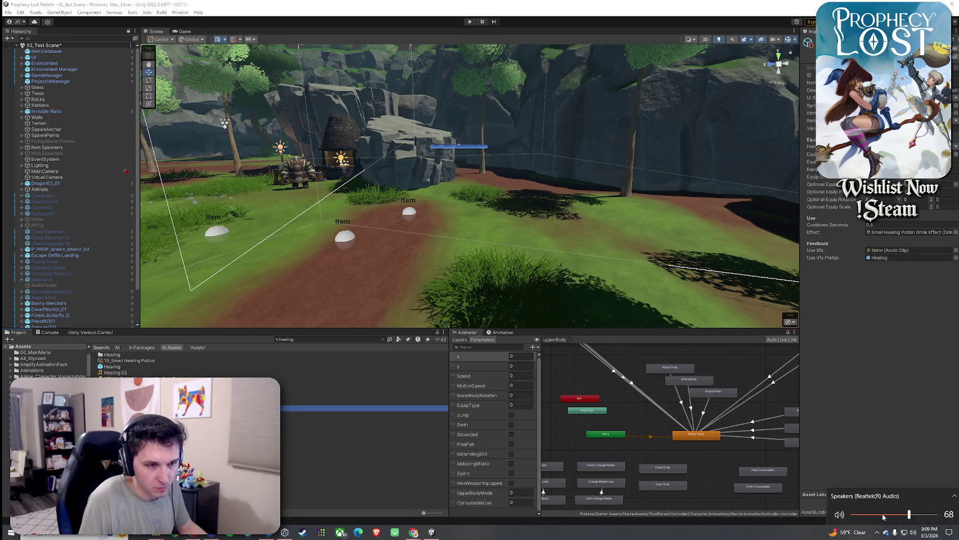
Raise the Speakers master volume to 41 in the Windows Volume Mixer, then close it
click(906, 463)
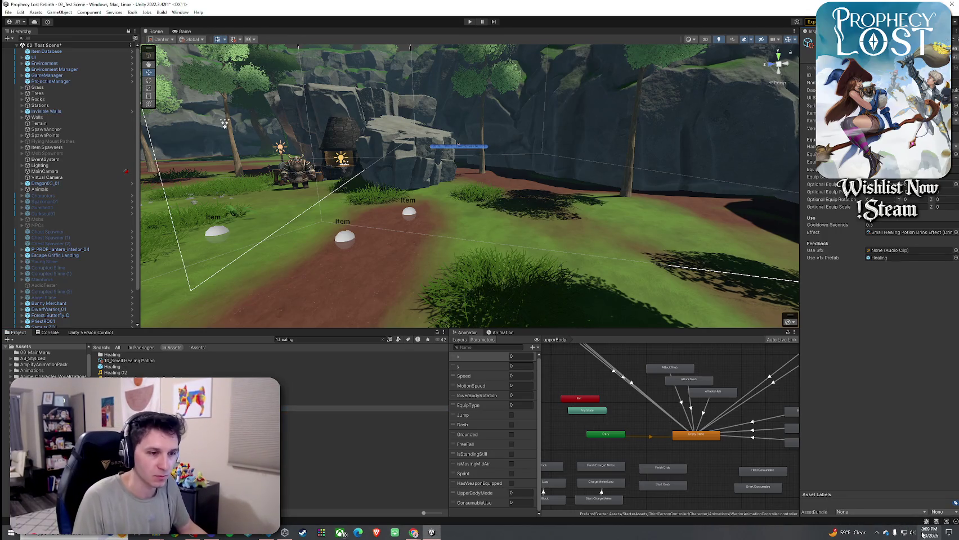
right_click(912, 533)
click(856, 488)
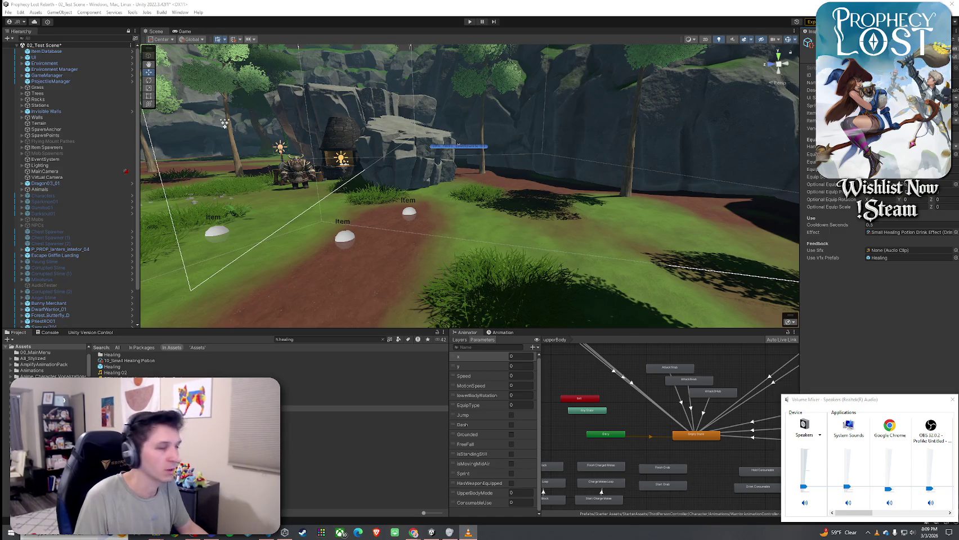
click(891, 513)
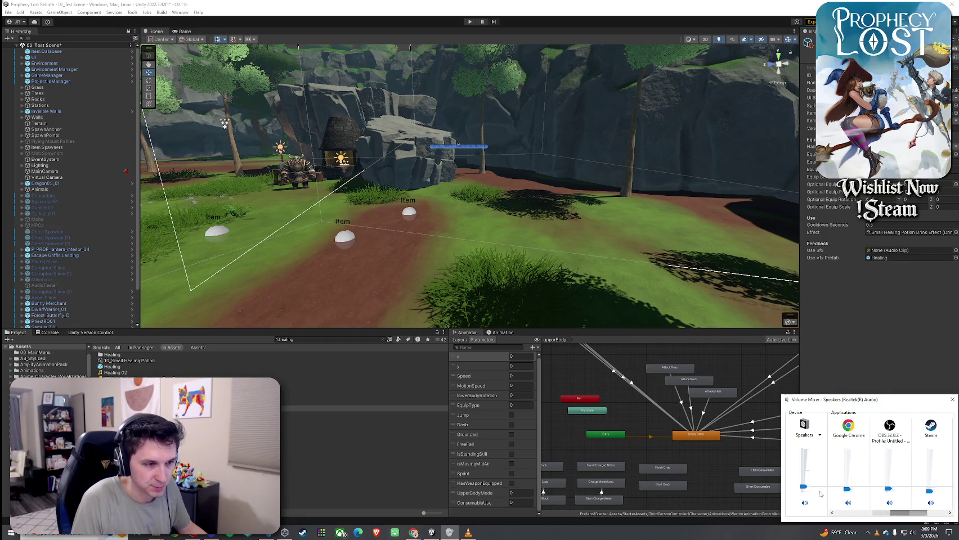
drag(803, 487, 805, 475)
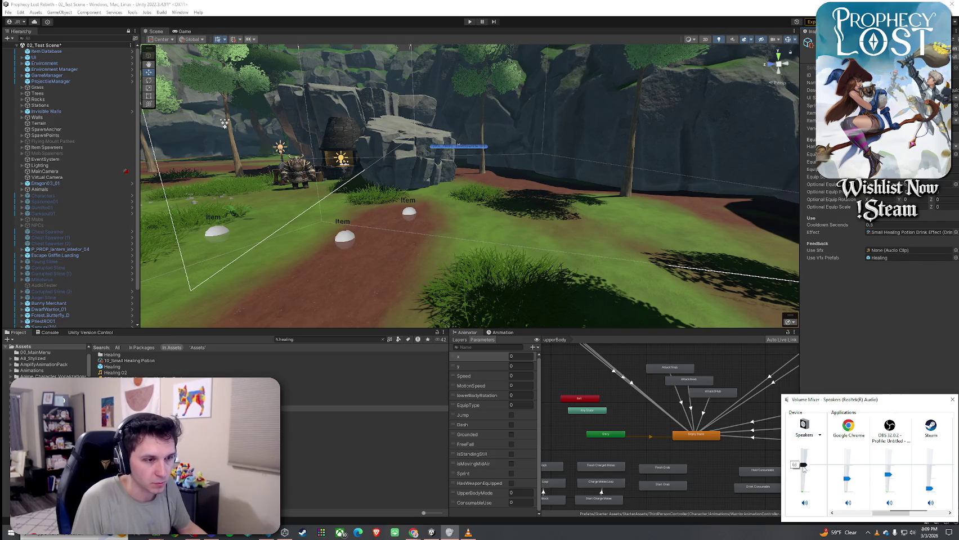
click(952, 399)
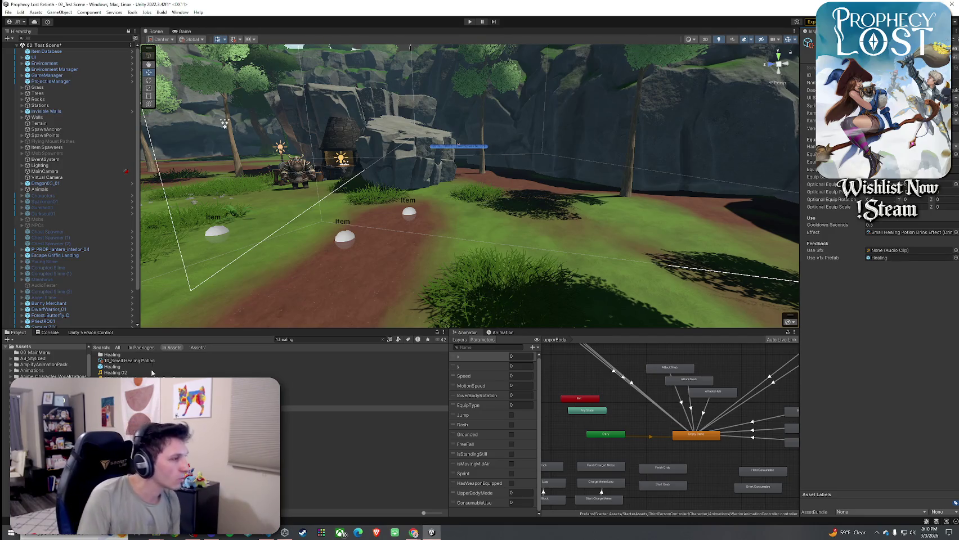
click(148, 373)
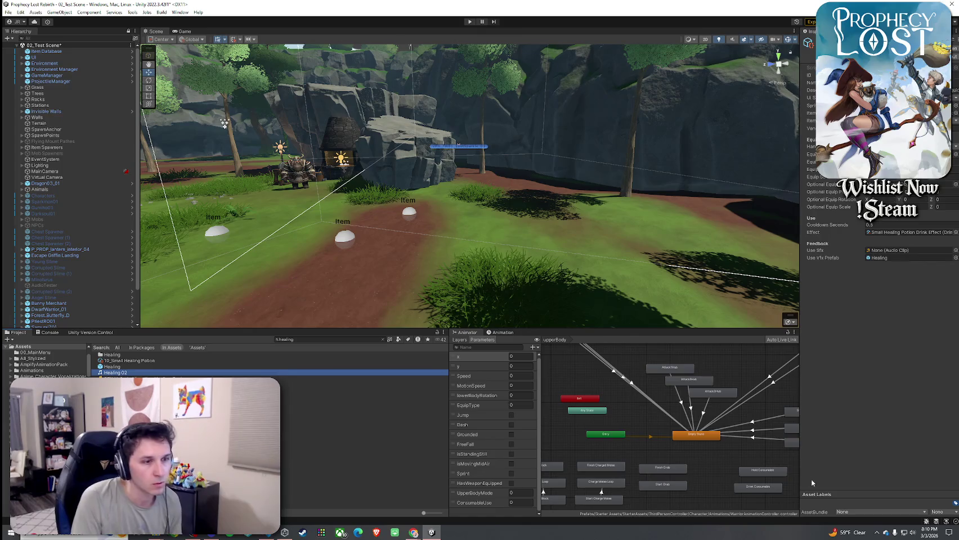
Audition the Healing 02 sound clip several times in the Inspector preview
click(660, 345)
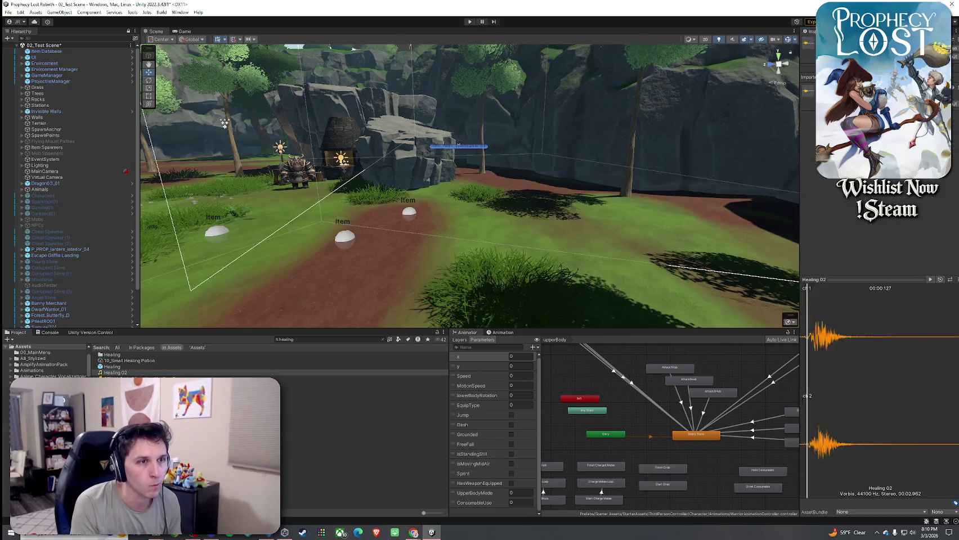
click(148, 373)
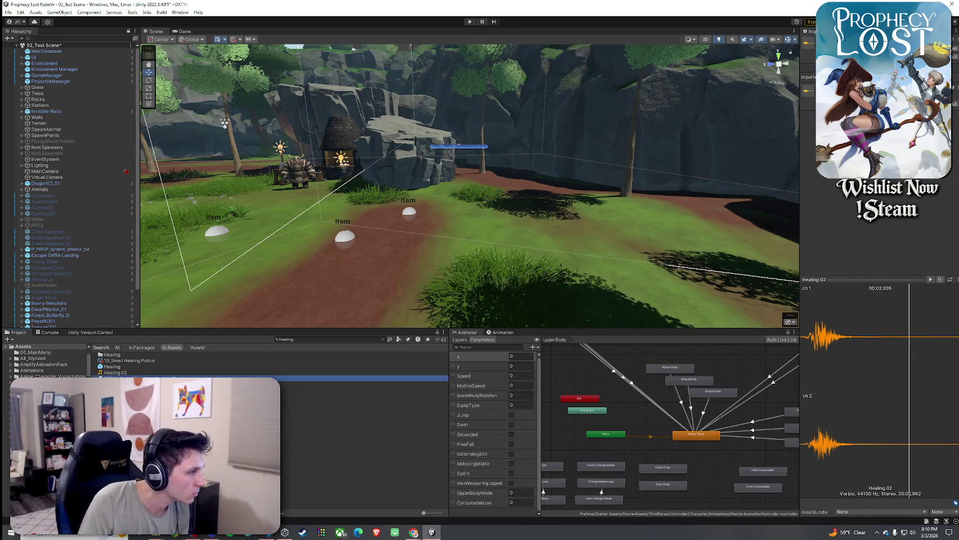
click(148, 373)
key(Down)
key(Down)
key(Down)
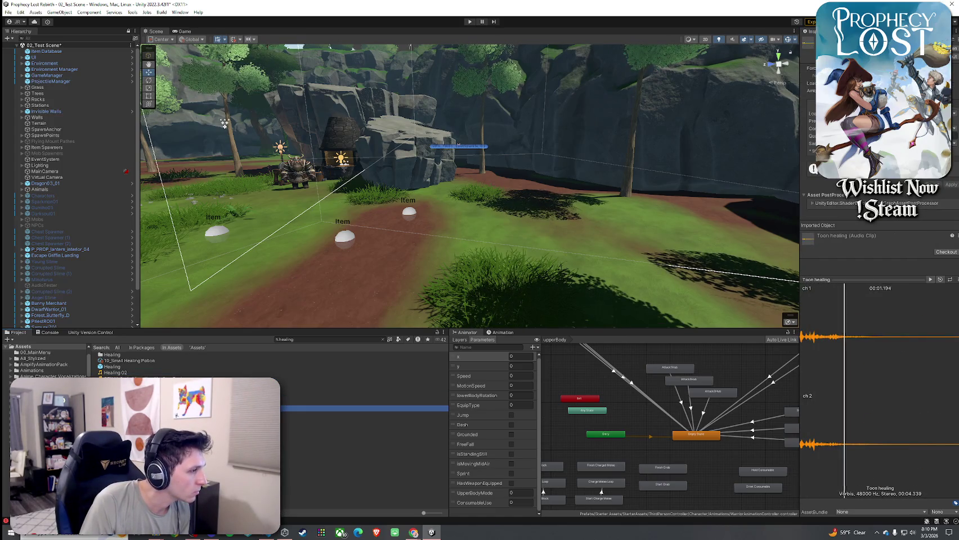
Shorten the Project search to 'heal' and filter the results to AudioClip assets
click(304, 341)
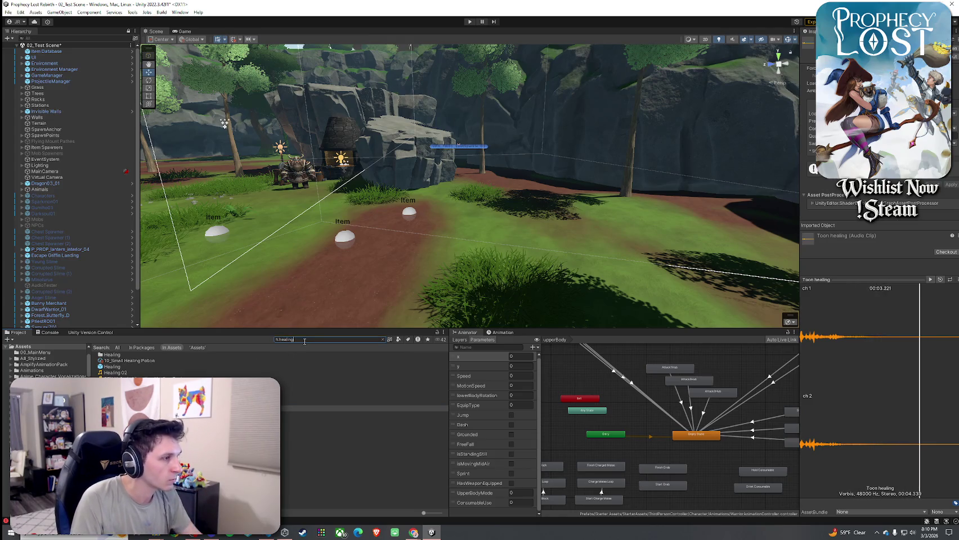
key(BackSpace)
key(BackSpace)
key(BackSpace)
click(408, 340)
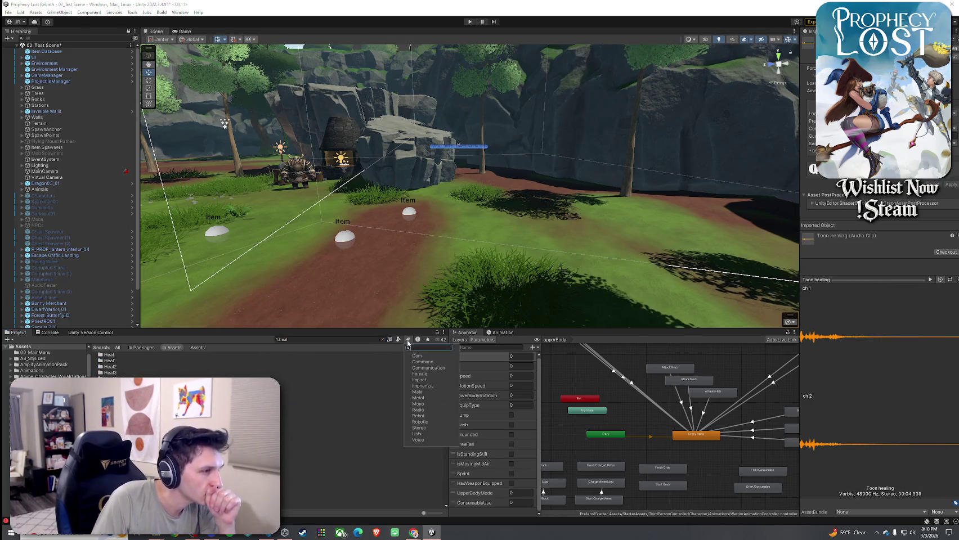
click(398, 340)
click(413, 356)
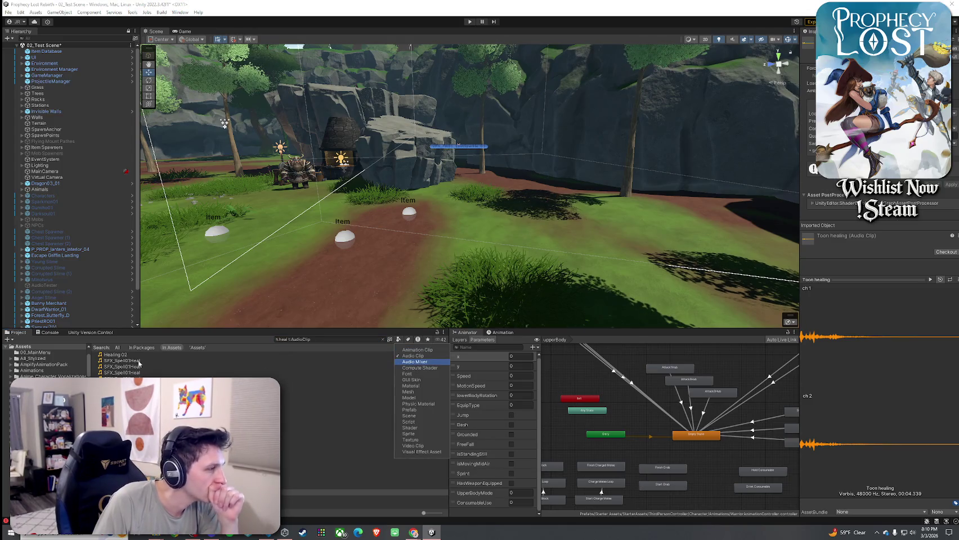
Audition the SFX heal clips in order, from SFX_Spell01Heal down to SFX_SpellHeal01Release
click(143, 367)
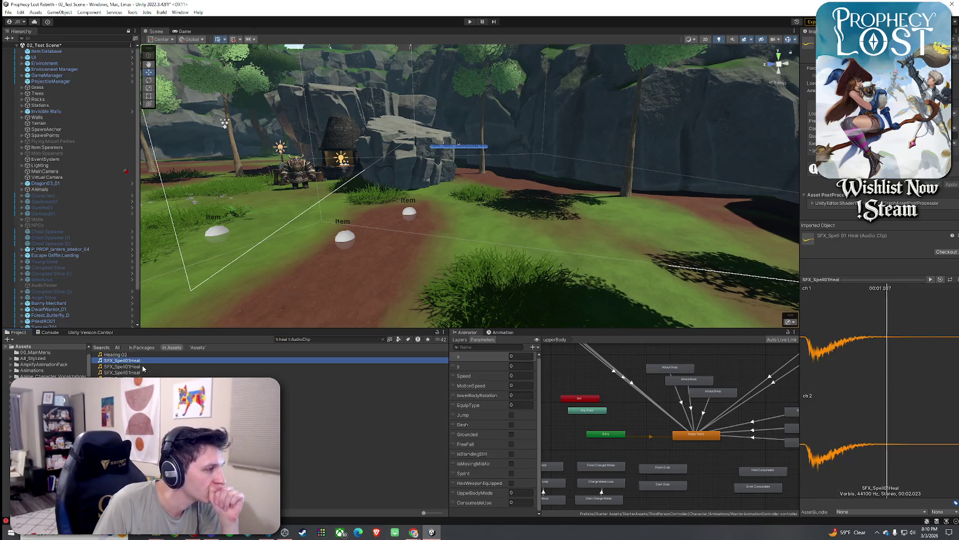
click(142, 372)
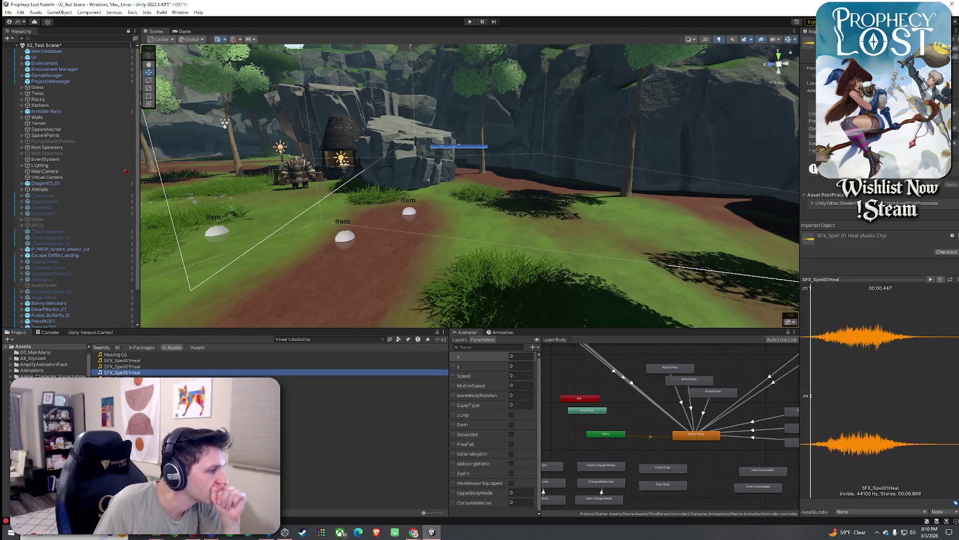
click(142, 379)
click(142, 385)
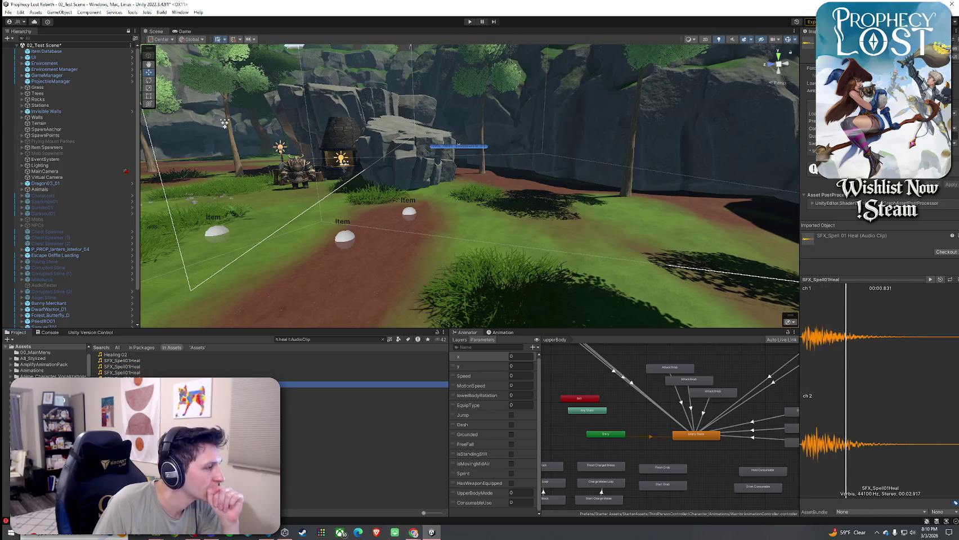
click(142, 390)
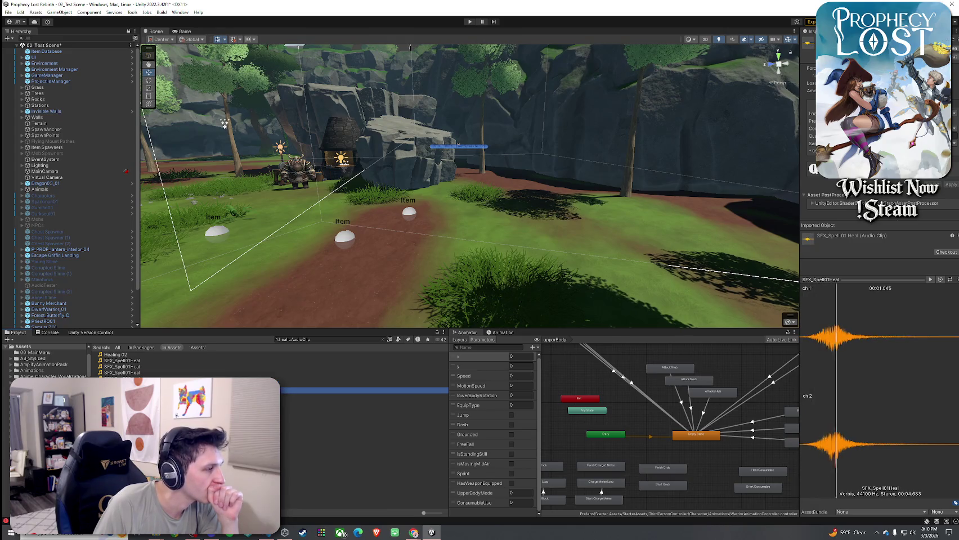
click(143, 396)
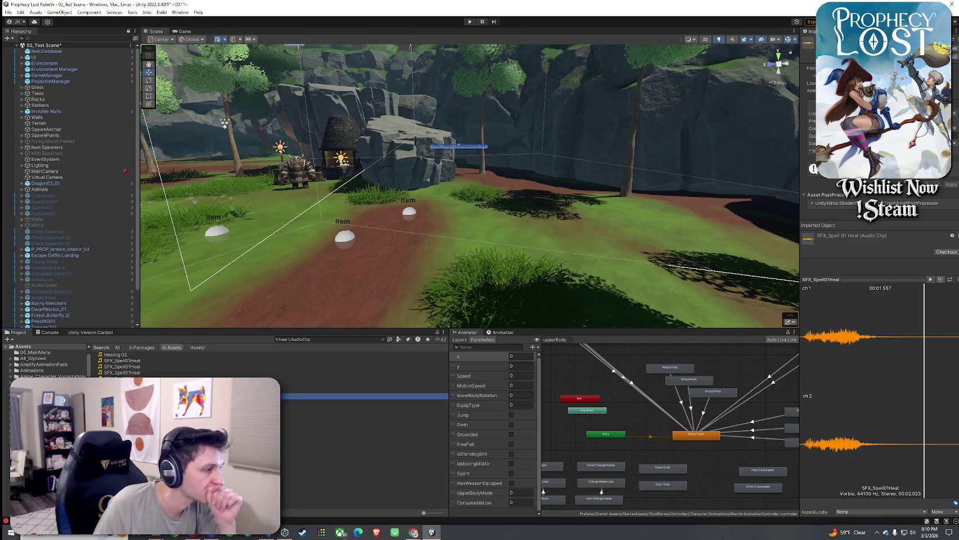
click(143, 403)
click(142, 408)
click(142, 414)
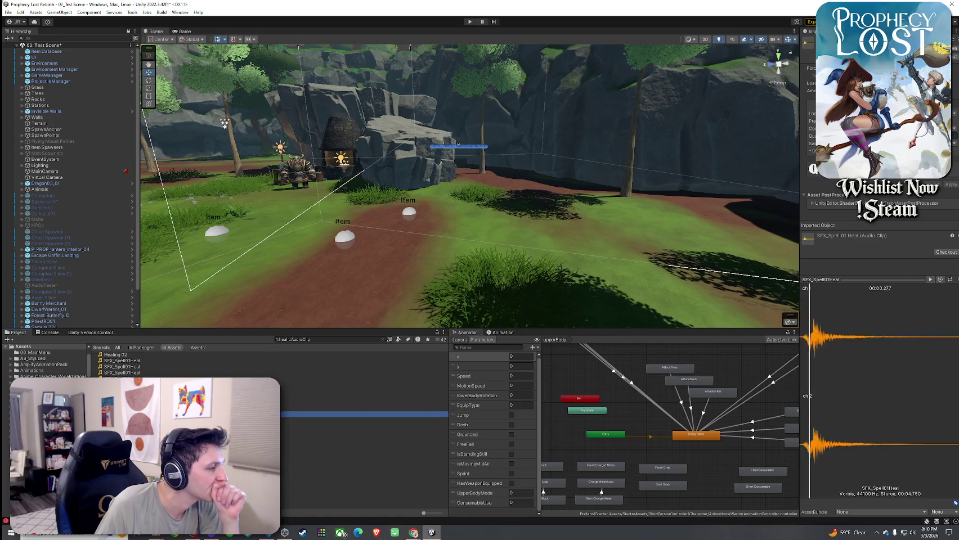
click(142, 420)
click(143, 426)
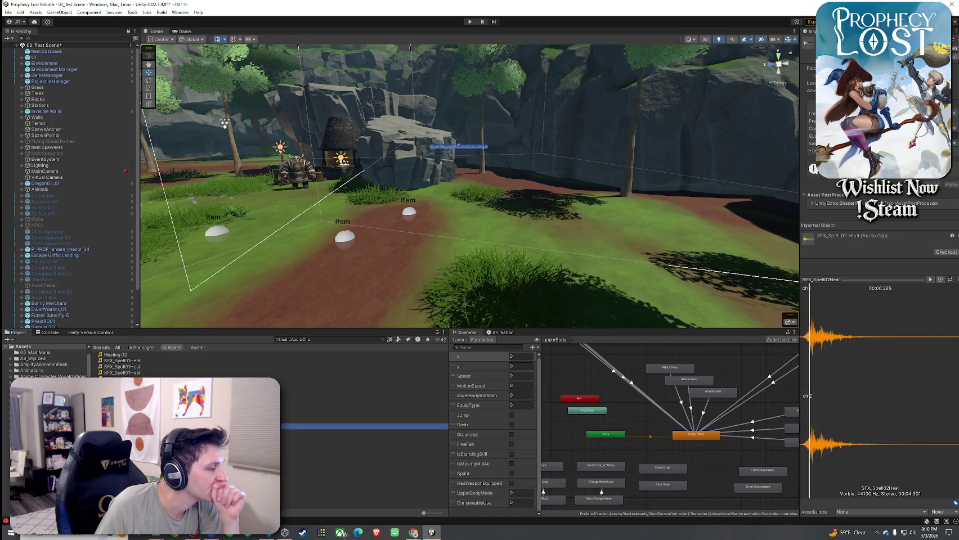
click(142, 432)
click(142, 438)
click(142, 444)
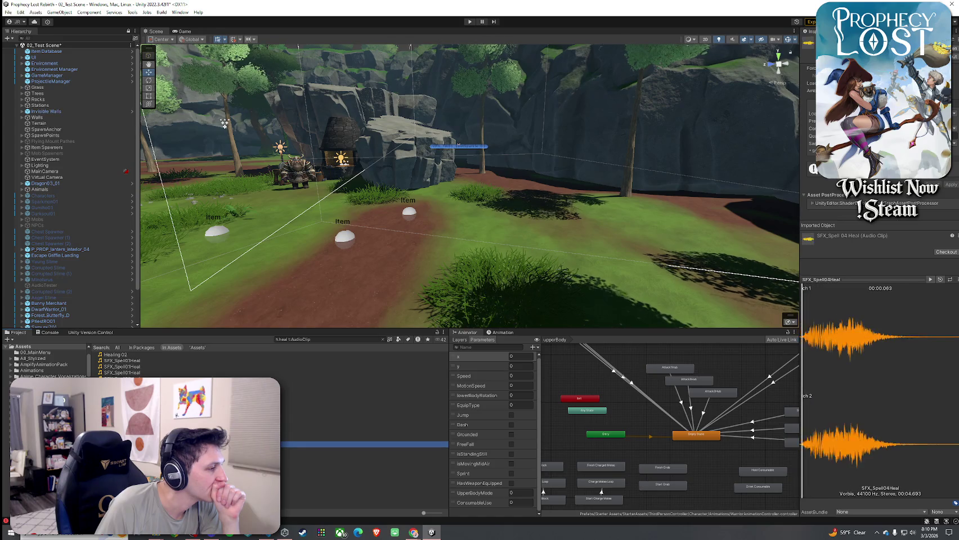
click(143, 451)
click(142, 456)
click(143, 463)
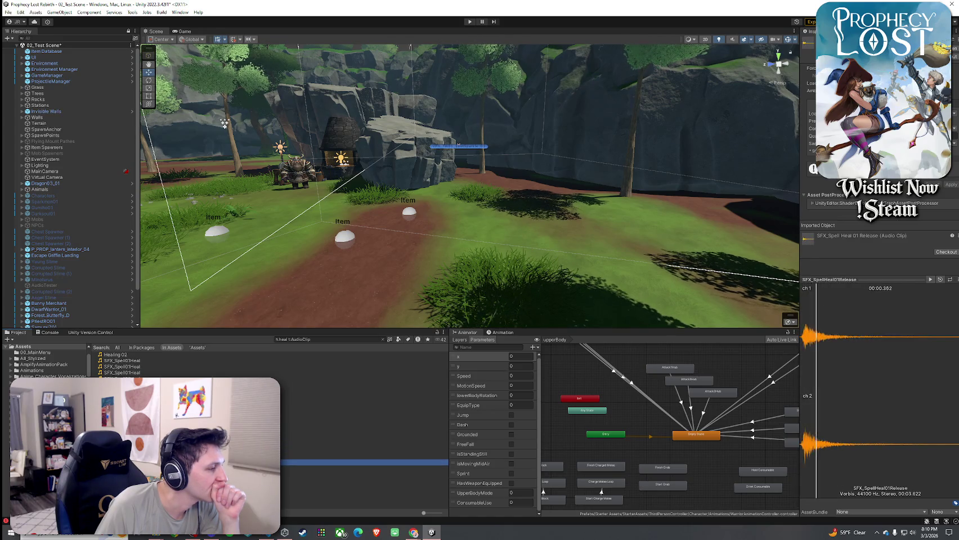
click(143, 463)
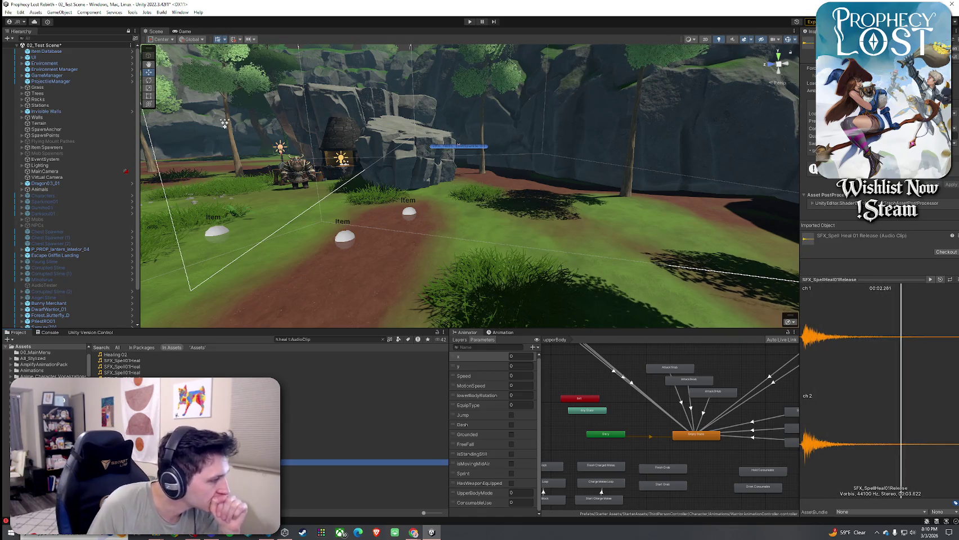
Compare SFX_SpellDesigned01Heal and the Toon healing sound, settling back on SFX_SpellHeal01Release
click(143, 457)
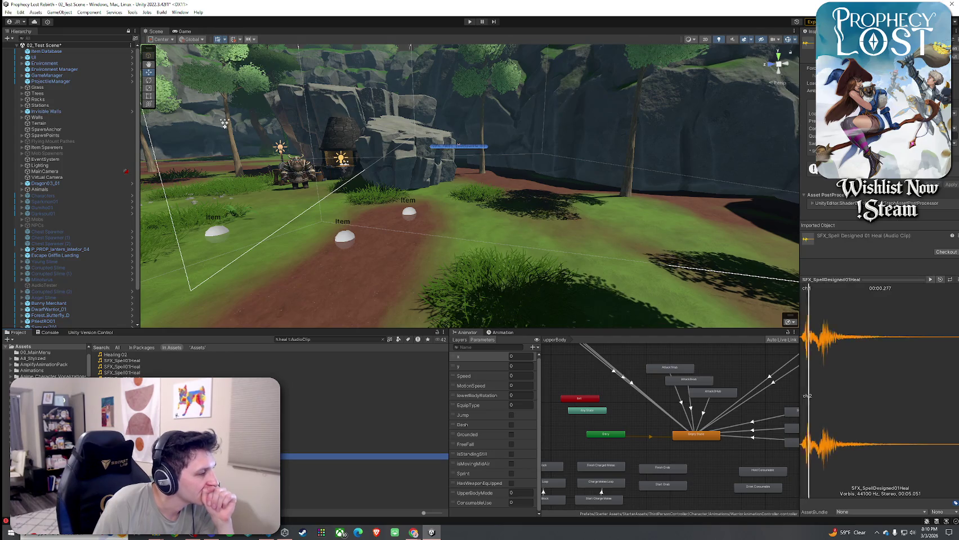
click(142, 463)
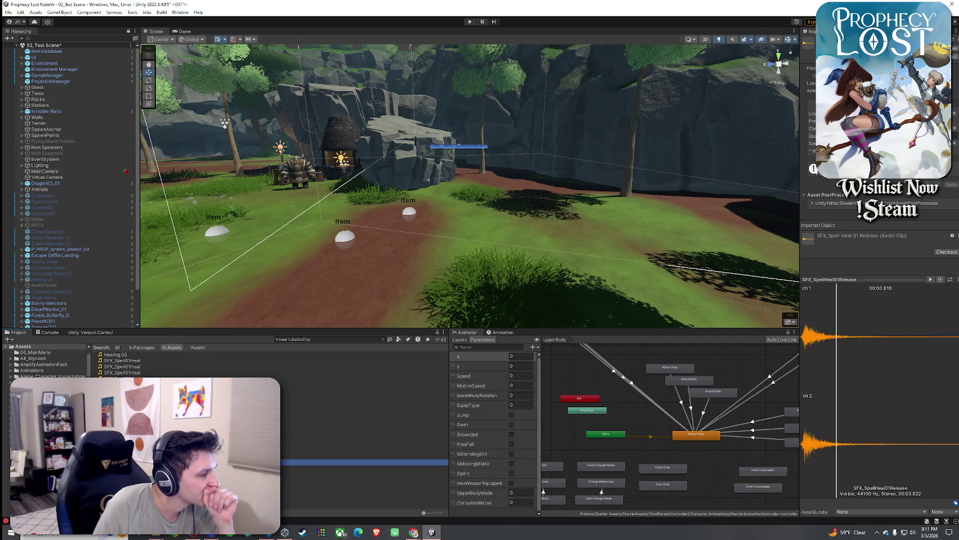
click(142, 493)
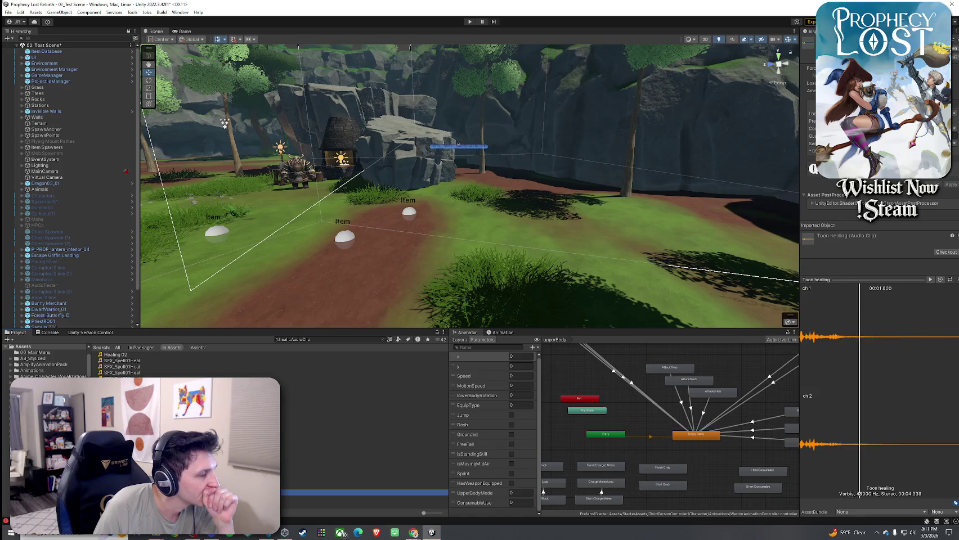
click(142, 492)
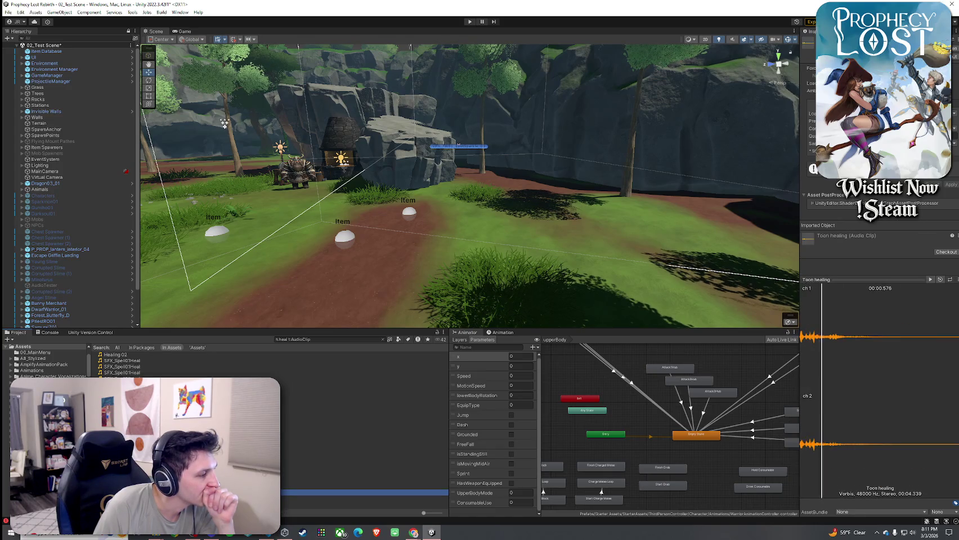
click(143, 462)
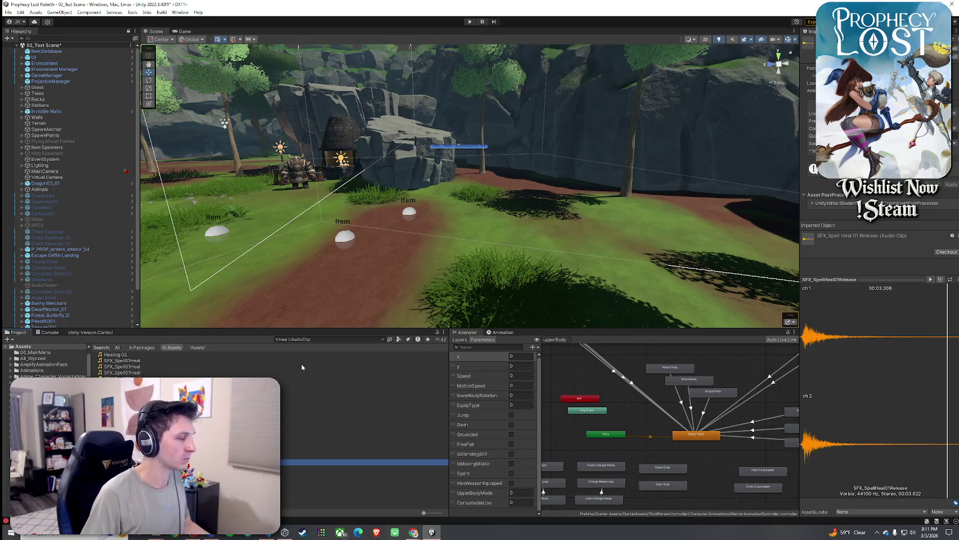
click(316, 340)
text(small)
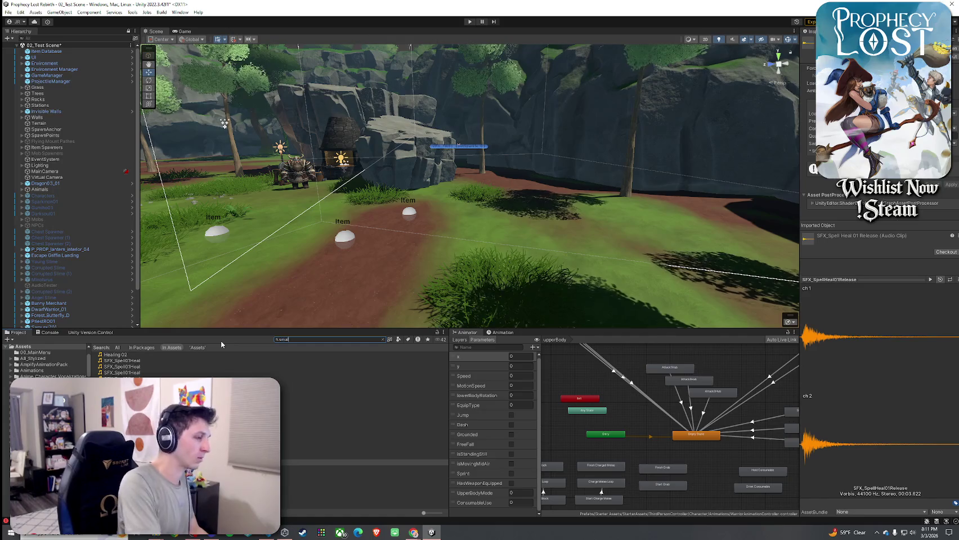
text( healing)
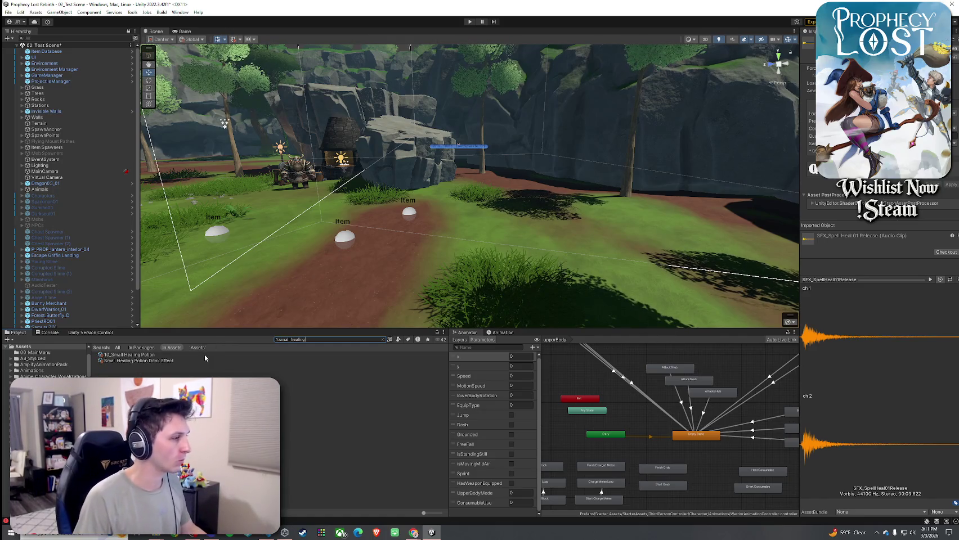
Assign SFX_SpellHeal01Release as the 10_Small Healing Potion's use sound
click(204, 354)
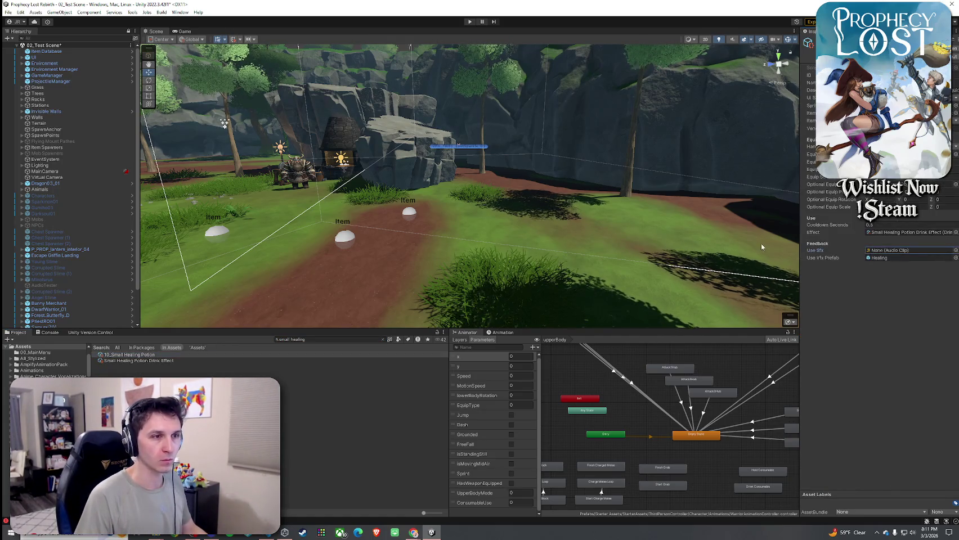
click(955, 250)
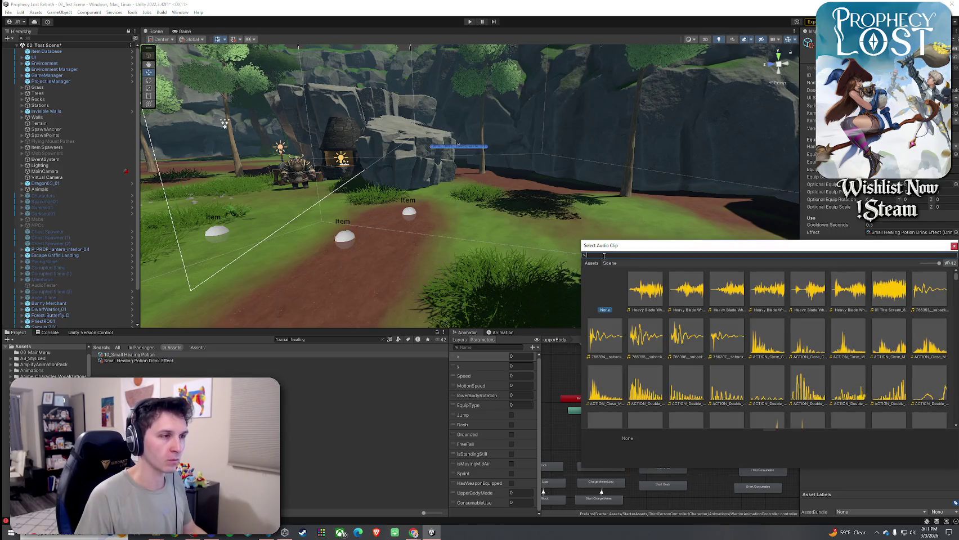
text(spell hea)
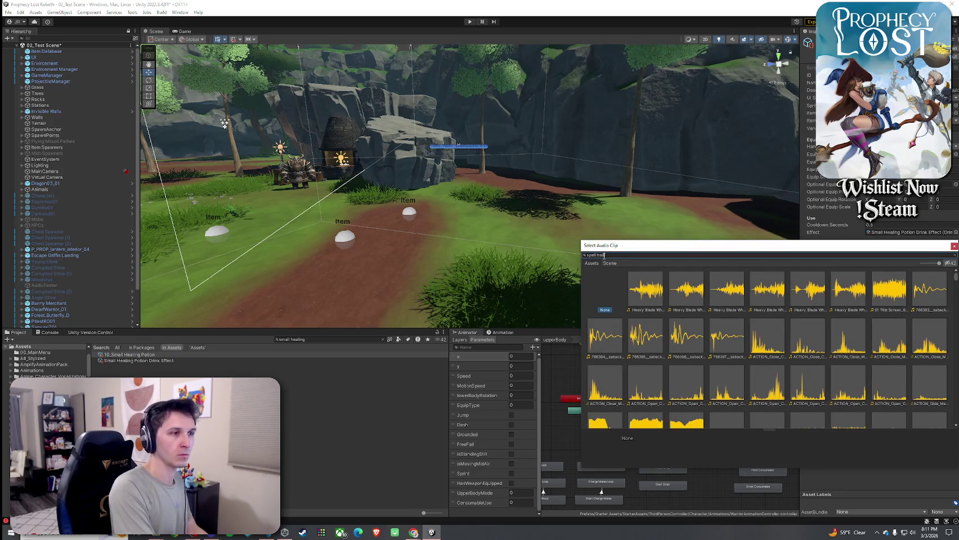
text(l release)
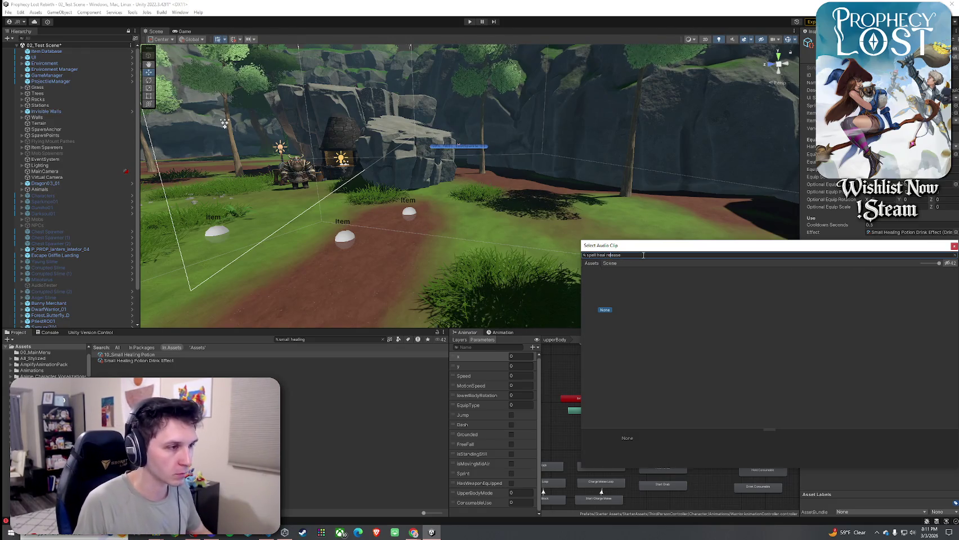
double_click(642, 288)
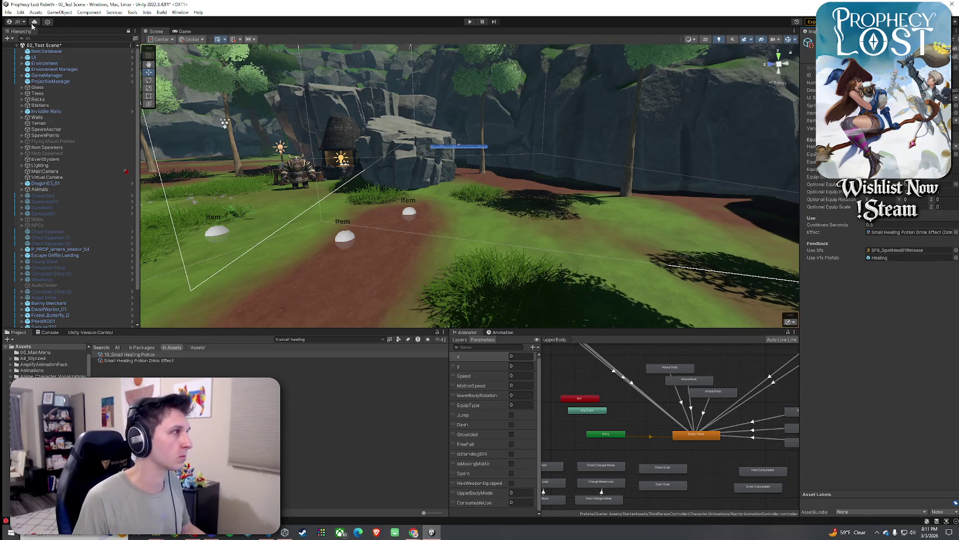
Save the 02_Test Scene
right_click(57, 45)
click(66, 48)
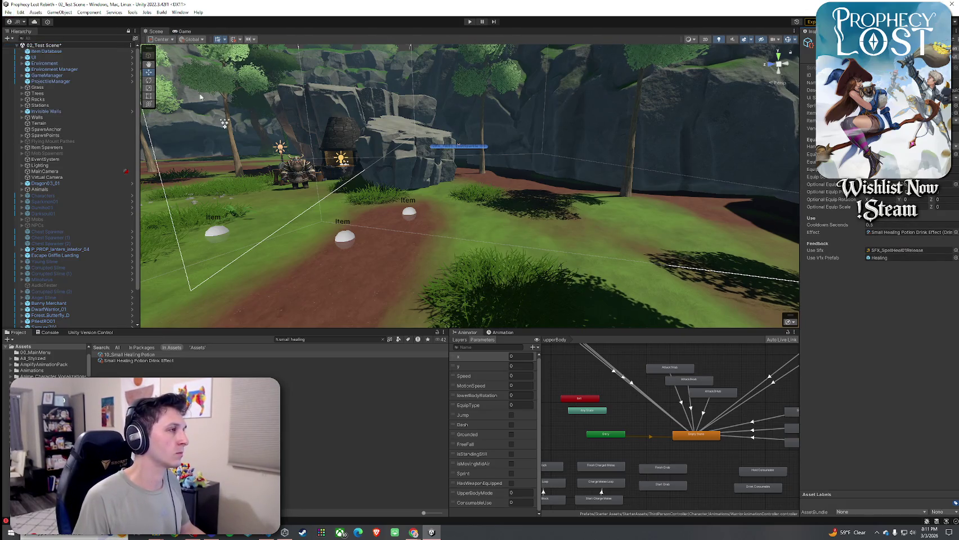
click(53, 333)
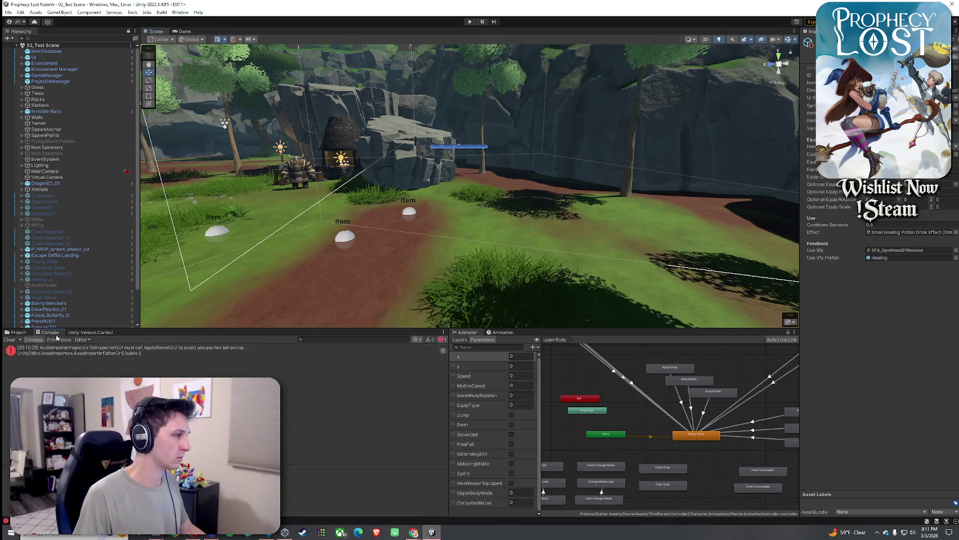
Enlarge the Scene view, enter Play mode and start the game from the Prophecy Lost title screen
click(15, 332)
drag(186, 329, 186, 386)
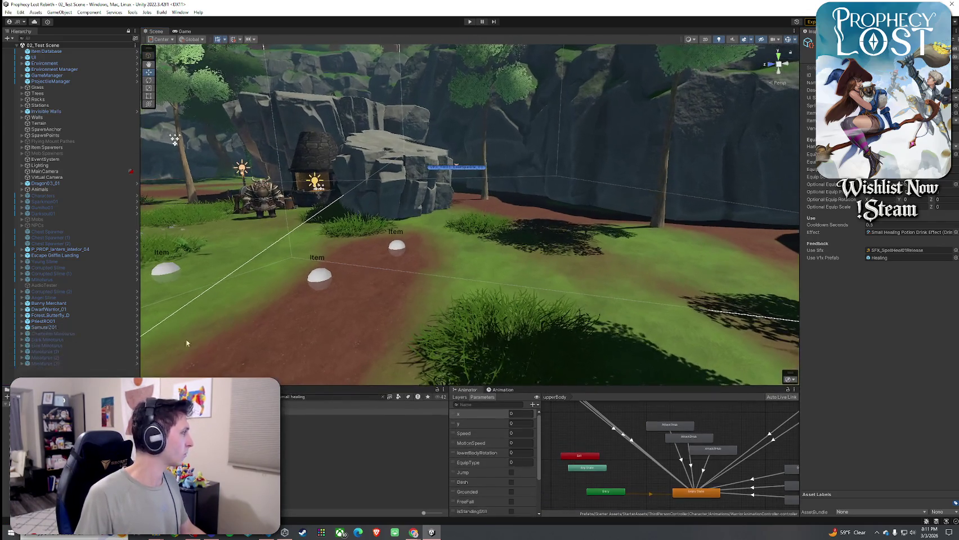
click(469, 21)
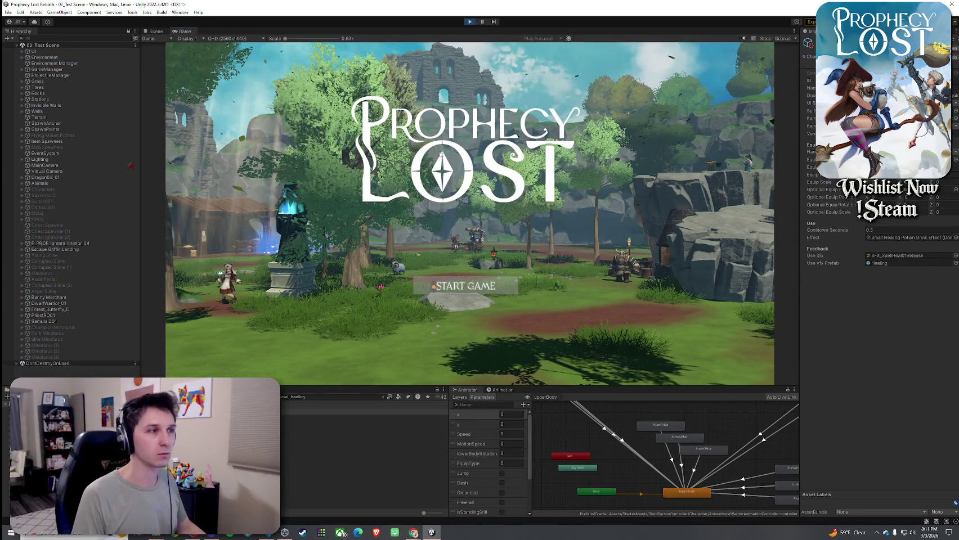
click(474, 293)
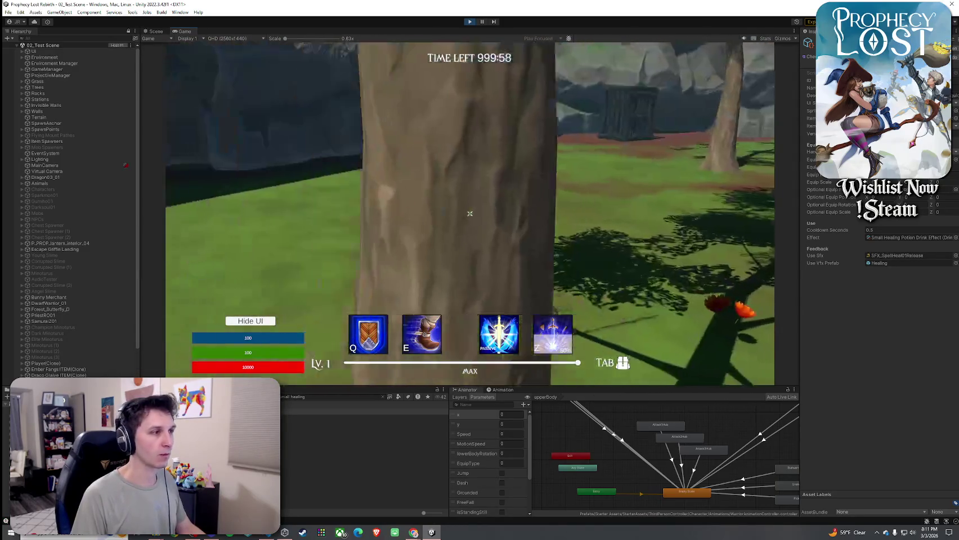
Run the character forward through the level, peeking at the inventory with Tab along the way
key(w)
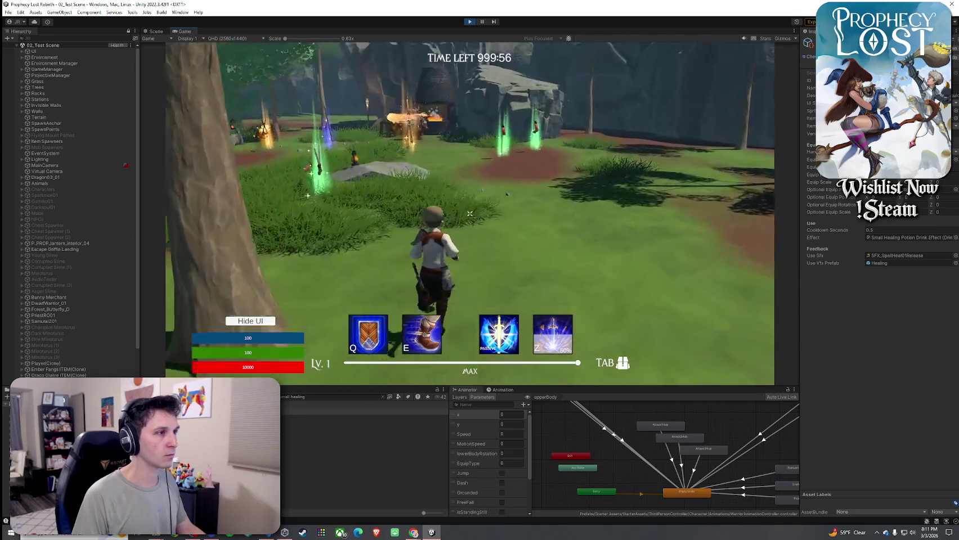
key(Tab)
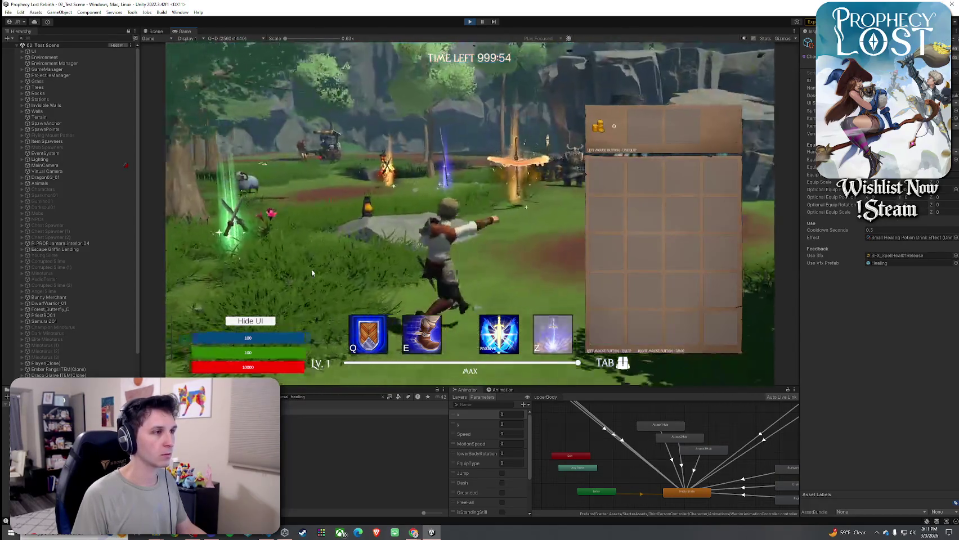
key(Tab)
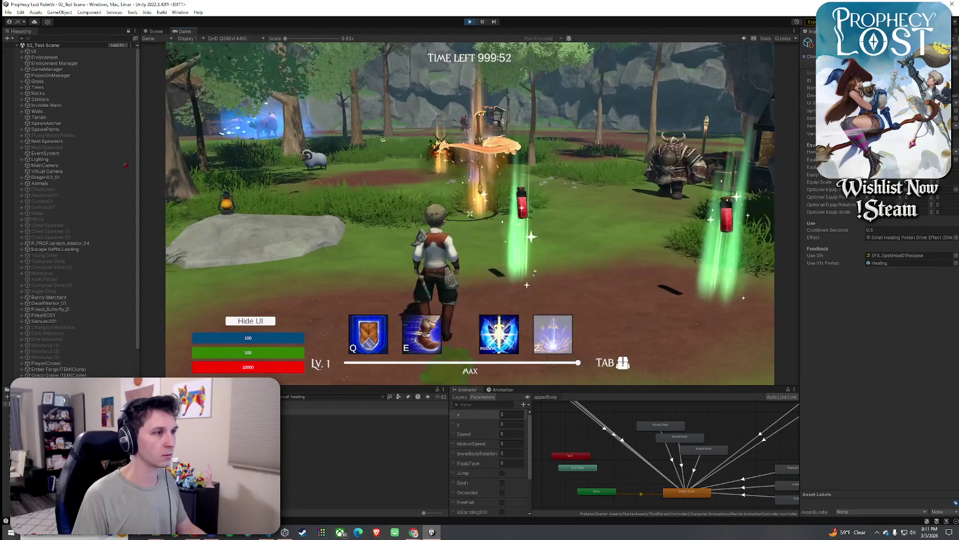
key(w)
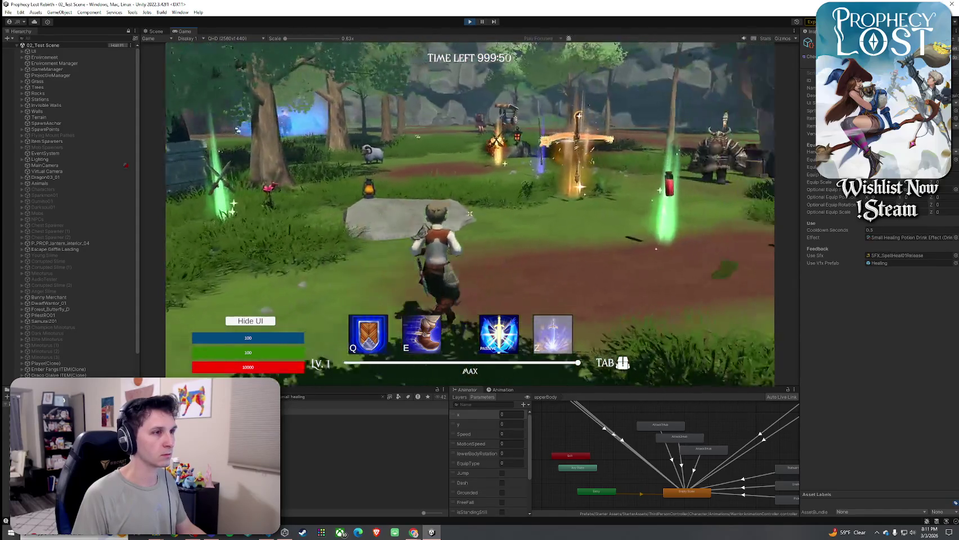
key(Tab)
key(Tab)
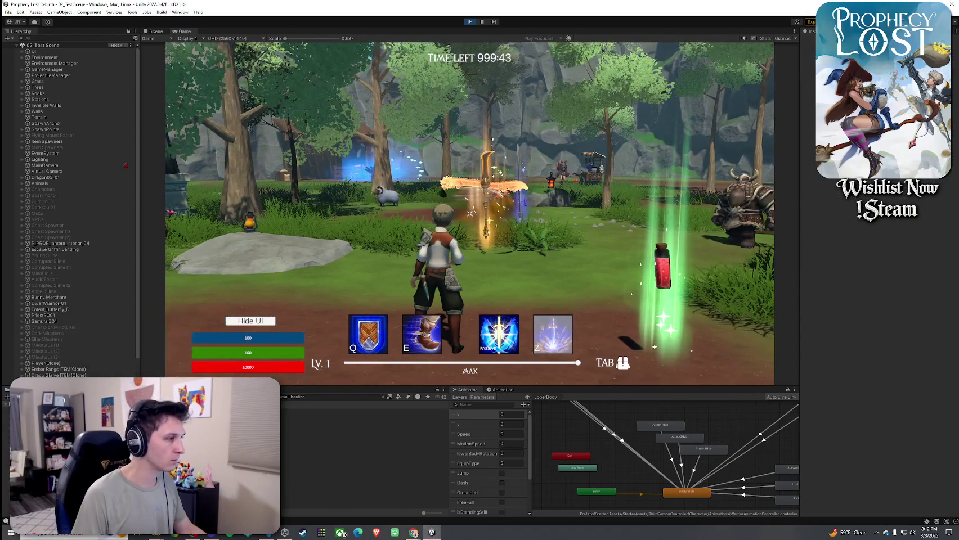
drag(191, 386, 191, 282)
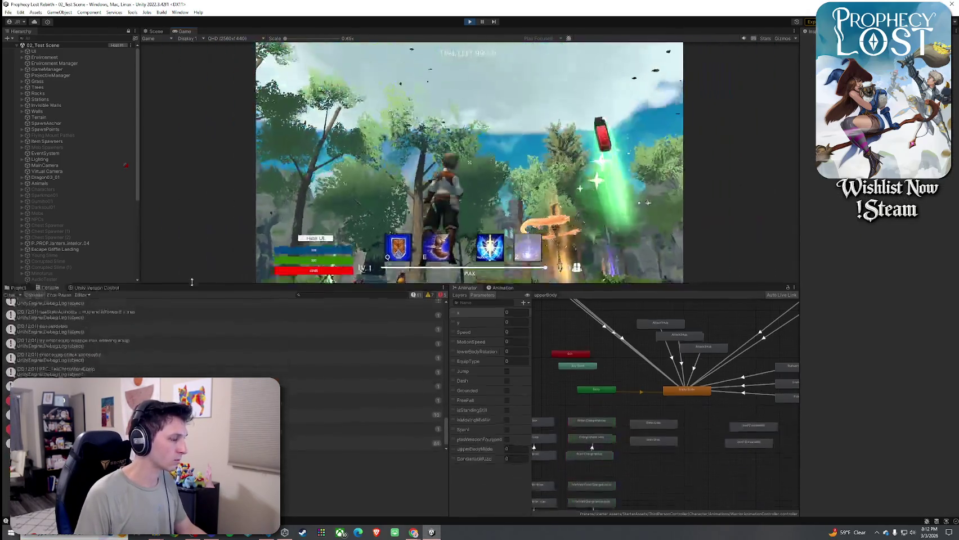
Read an equip log message's stack trace in the Console, then exit Play mode
click(191, 402)
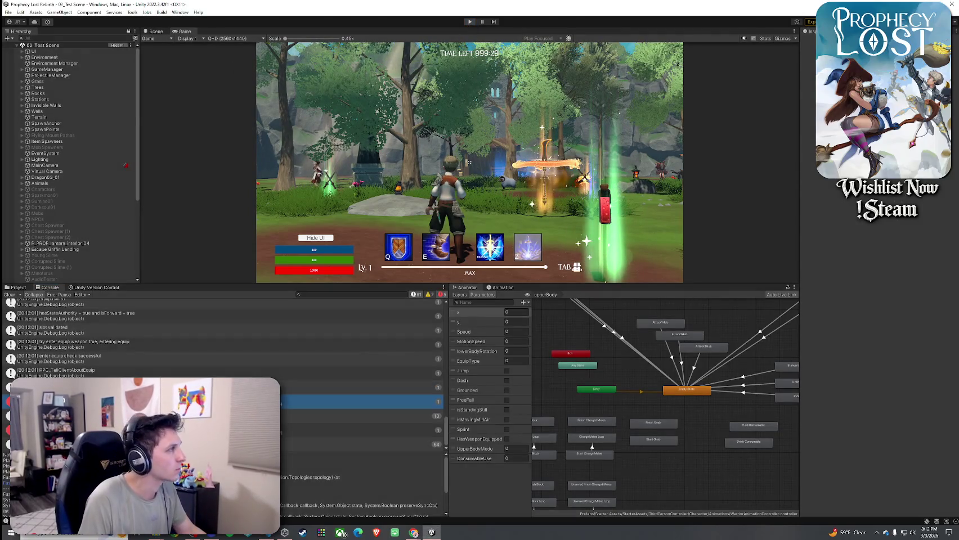
key(ctrl+p)
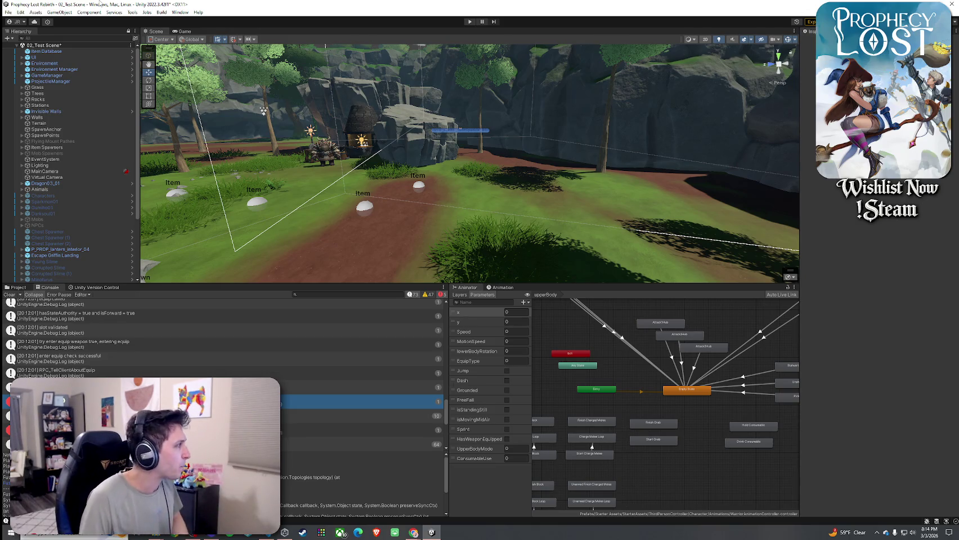
Clear the Console, enlarge the Scene view, save 02_Test Scene and trigger script recompilation
click(10, 294)
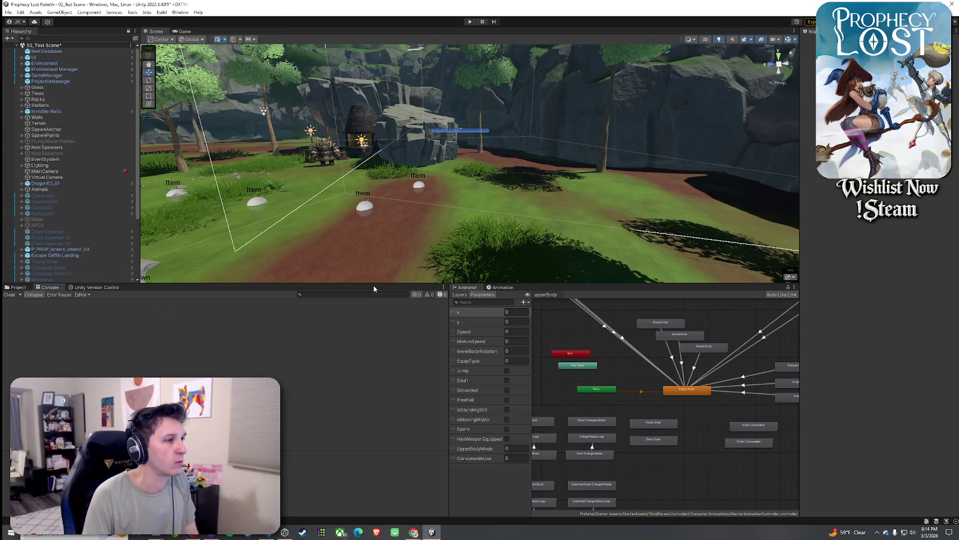
drag(373, 285, 373, 358)
key(ctrl+s)
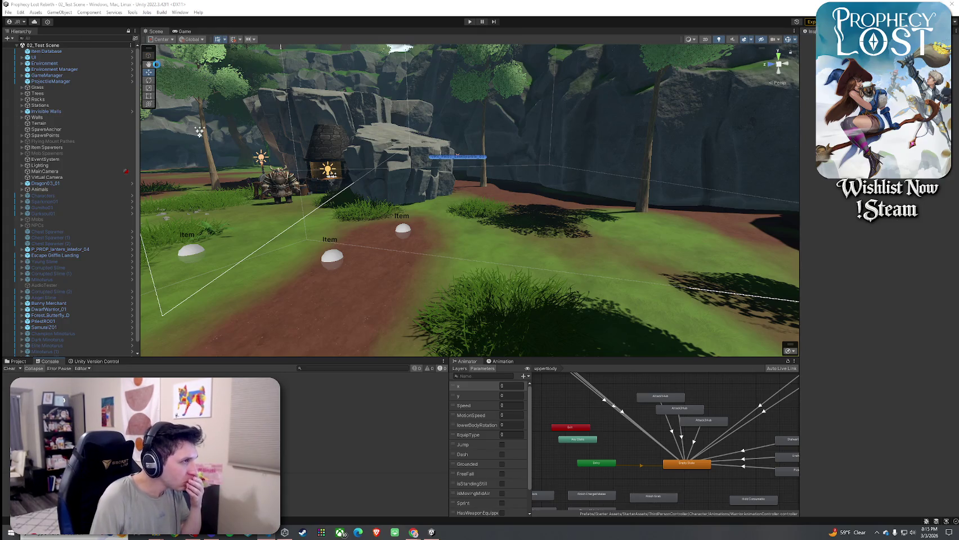
click(164, 58)
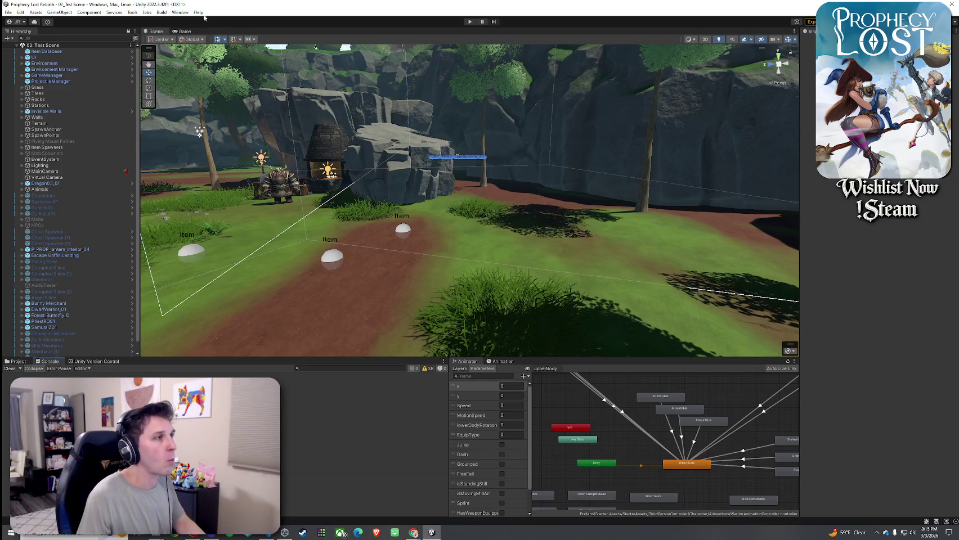
Enter Play mode and choose START GAME on the title screen
click(8, 11)
key(Escape)
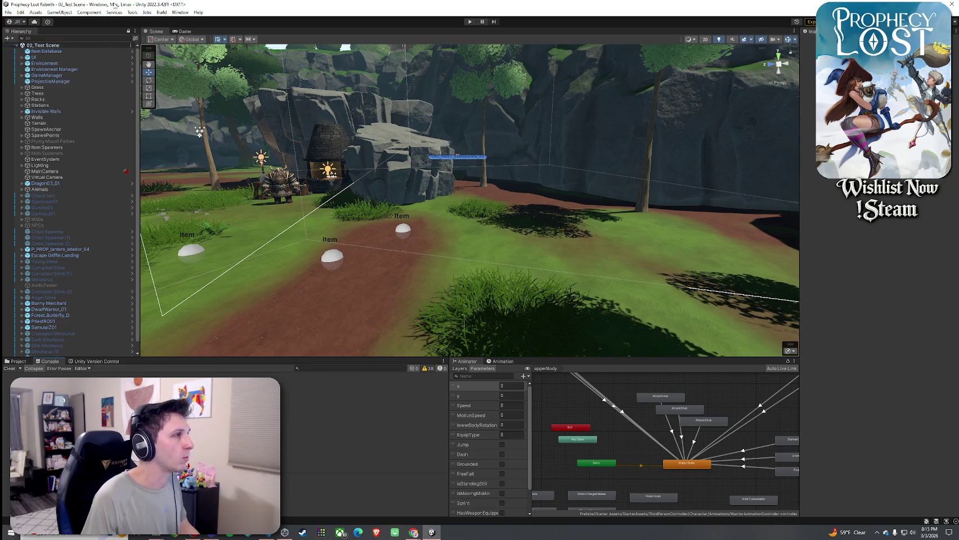
click(470, 22)
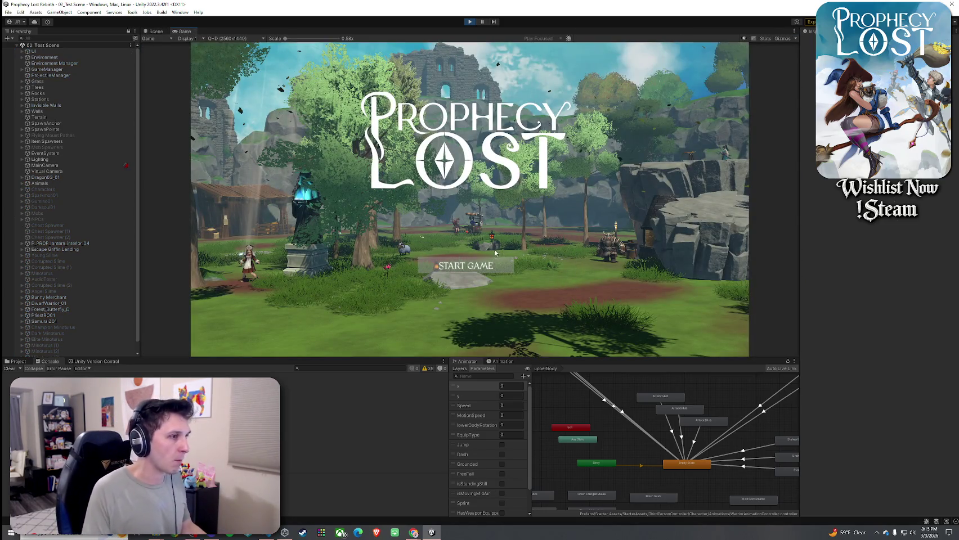
click(472, 269)
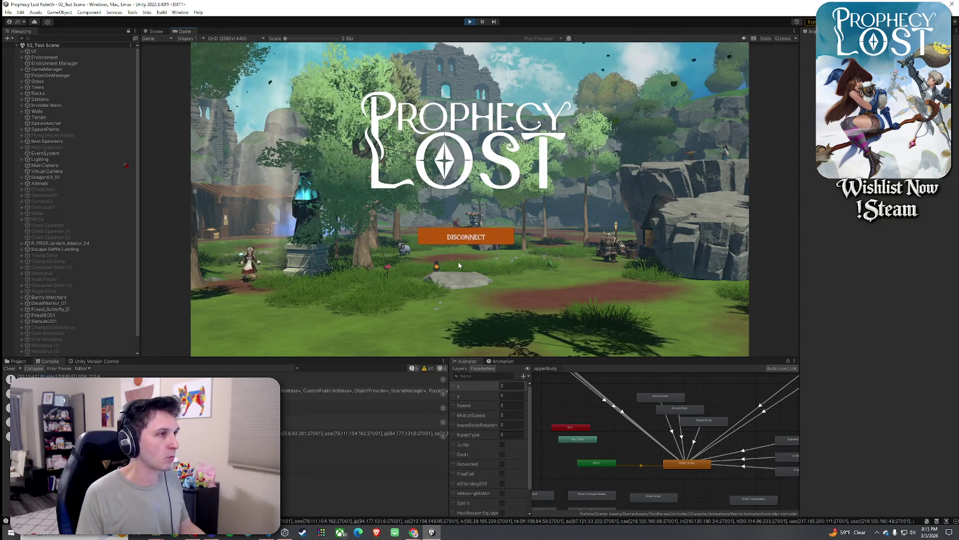
Run to the red potion, pick it up and equip it into the top inventory slot
key(w)
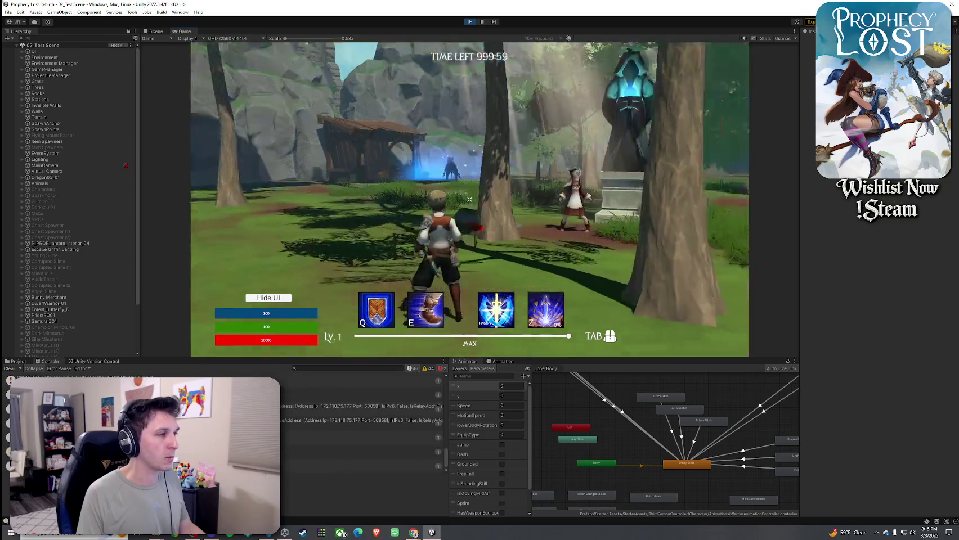
key(w)
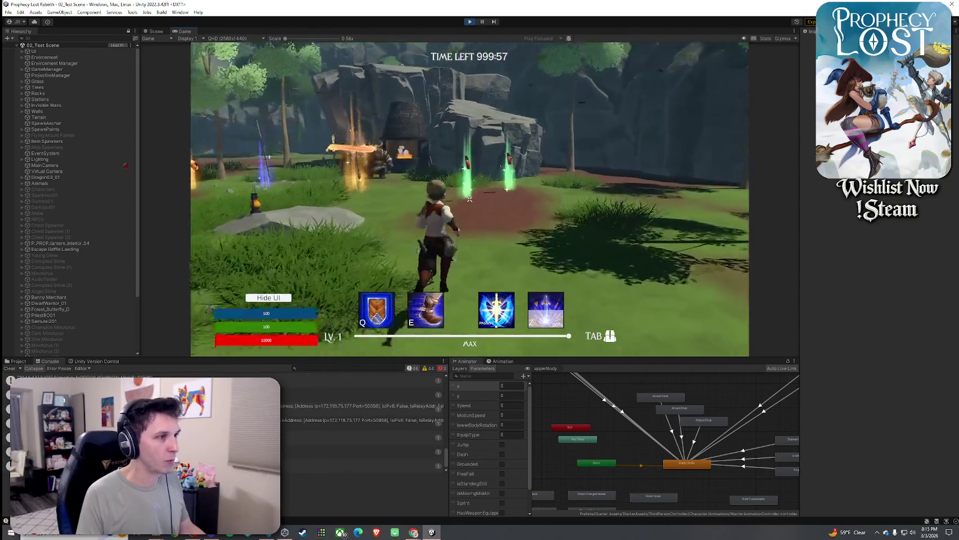
key(Tab)
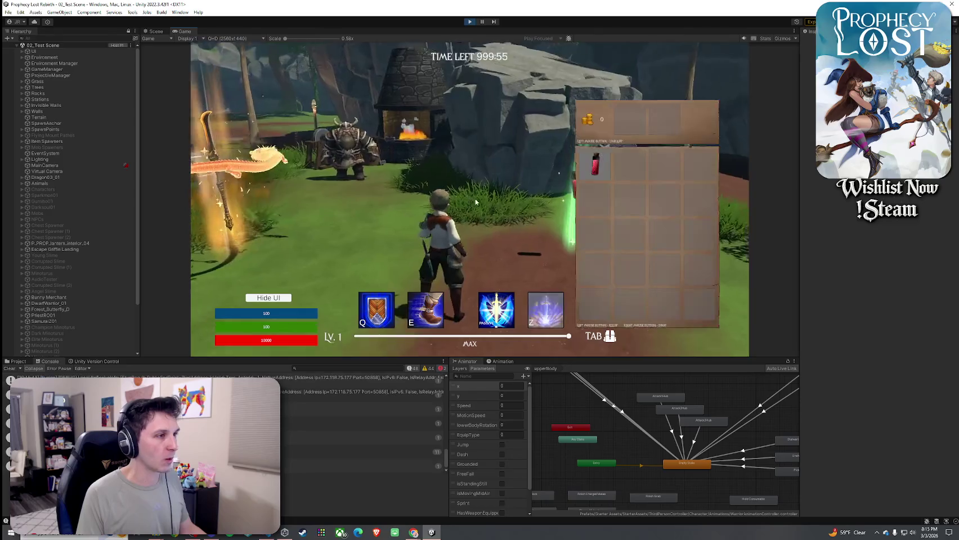
click(366, 415)
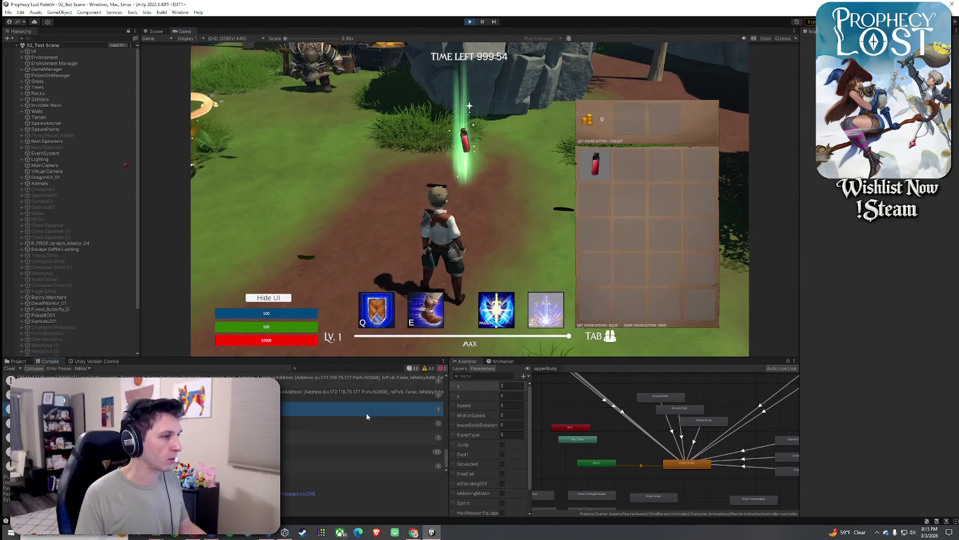
click(9, 369)
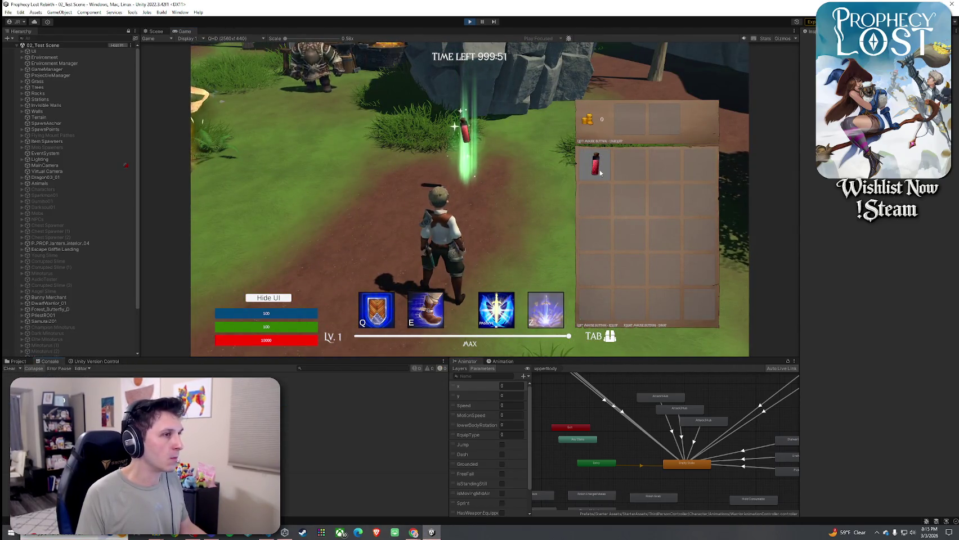
click(594, 163)
key(s)
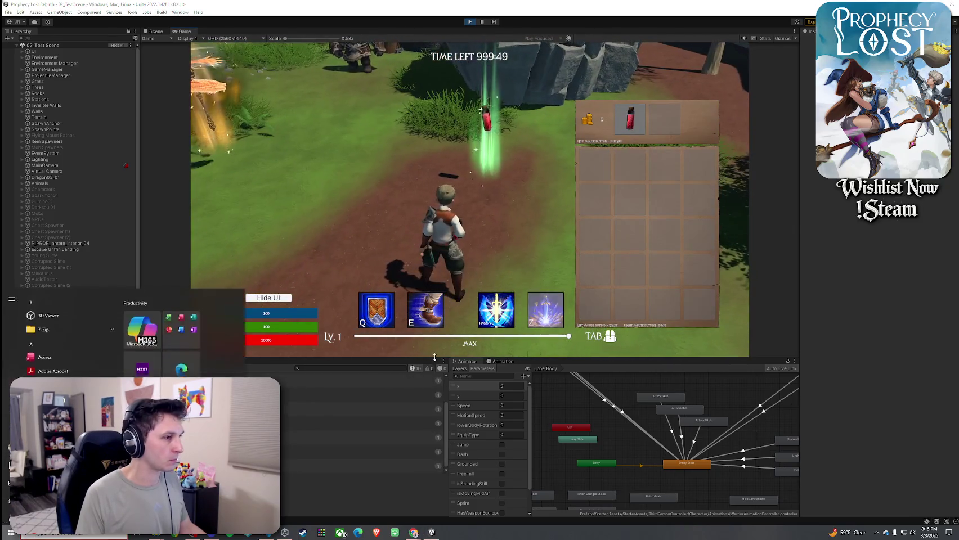
drag(467, 269, 467, 253)
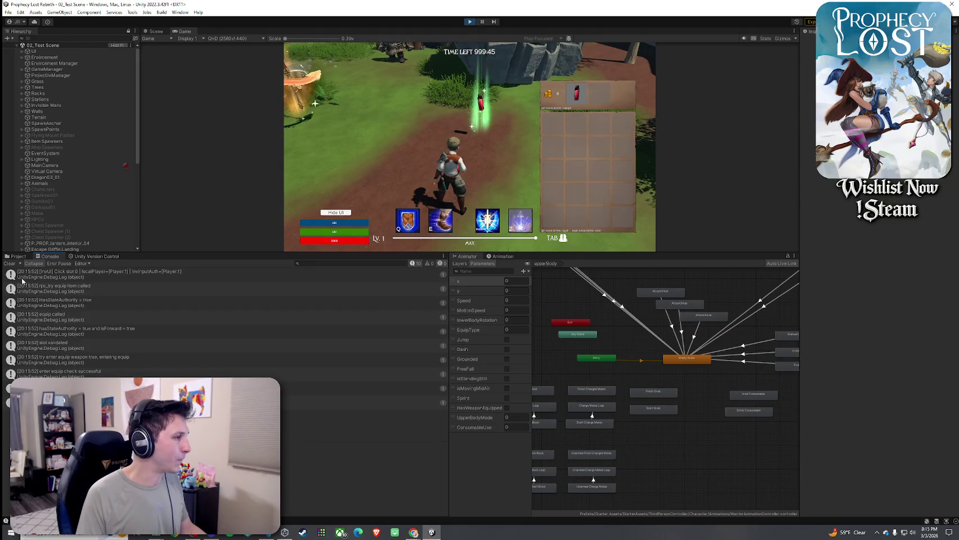
Clear the Console, close the inventory and drink the equipped Small Healing Potion with Z
click(10, 263)
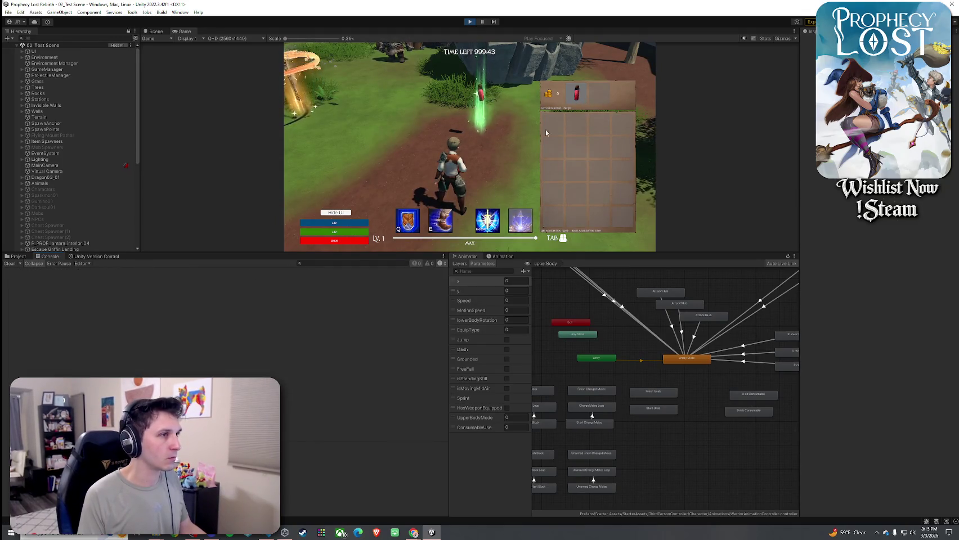
key(Tab)
key(z)
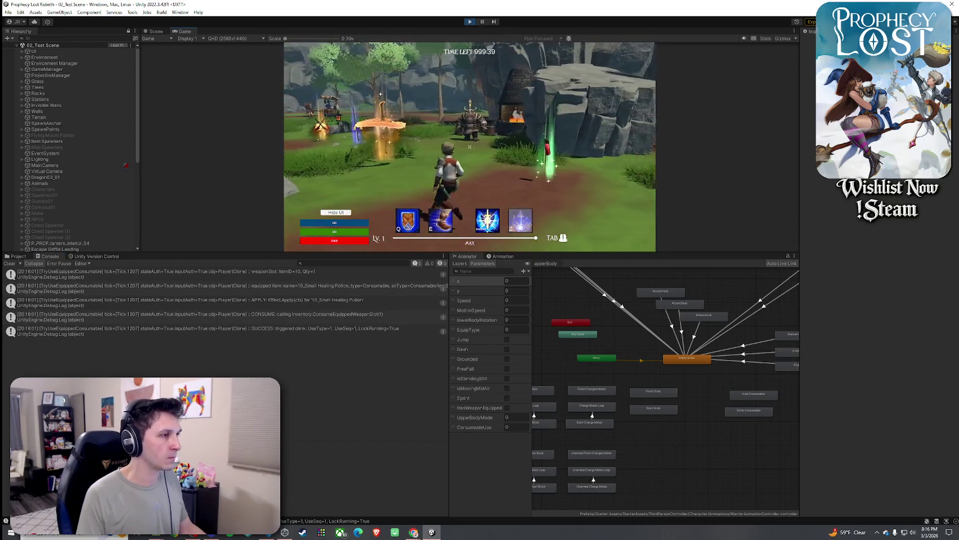
Select the APPLY, weaponSlot and SUCCESS TryUseEquippedConsumable log entries
key(super)
click(390, 308)
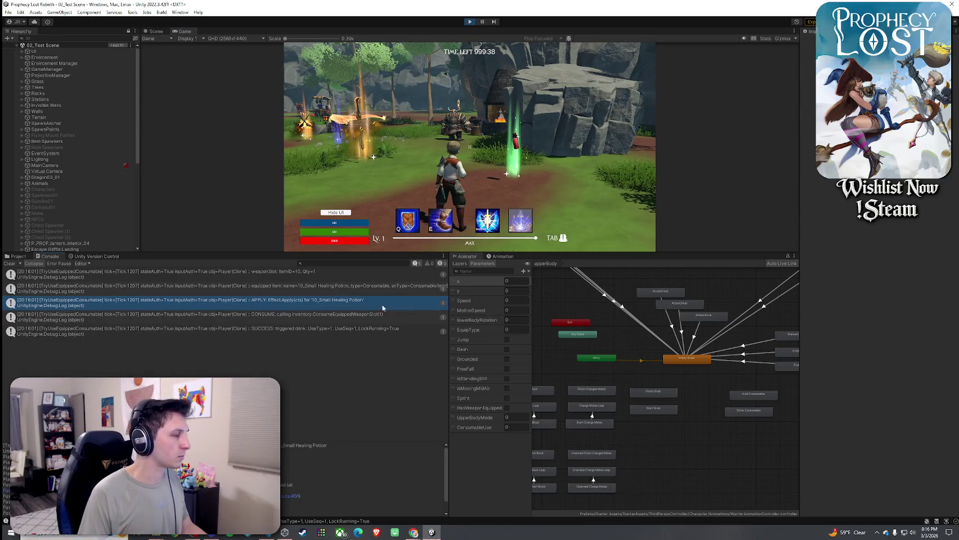
click(260, 281)
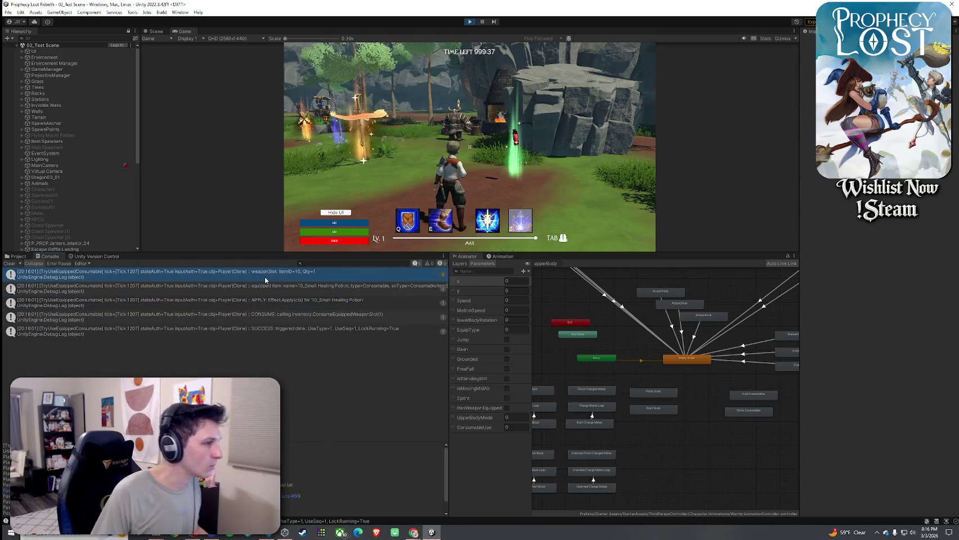
click(289, 332)
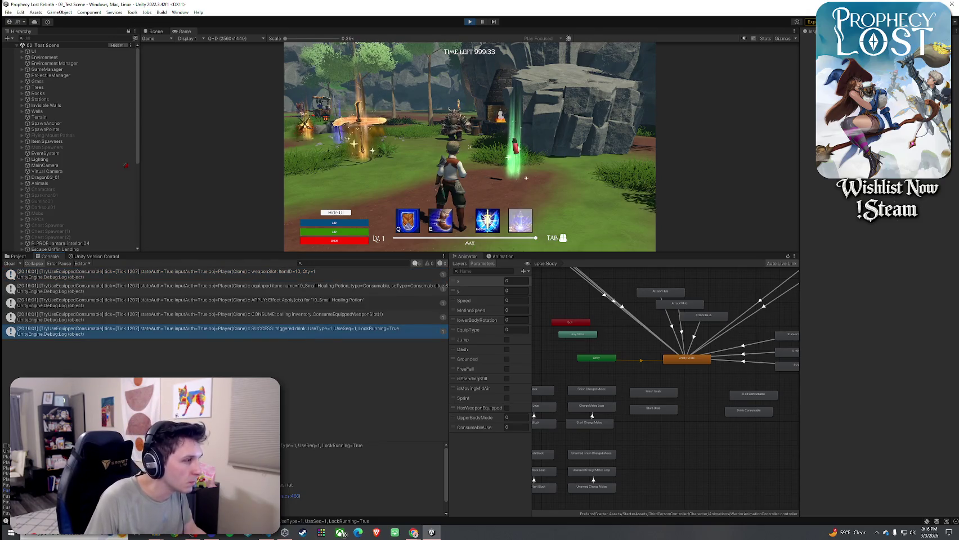
click(71, 535)
Snip the Console's TryUseEquippedConsumable rows in Snipping Tool, then close it without saving
text(snip)
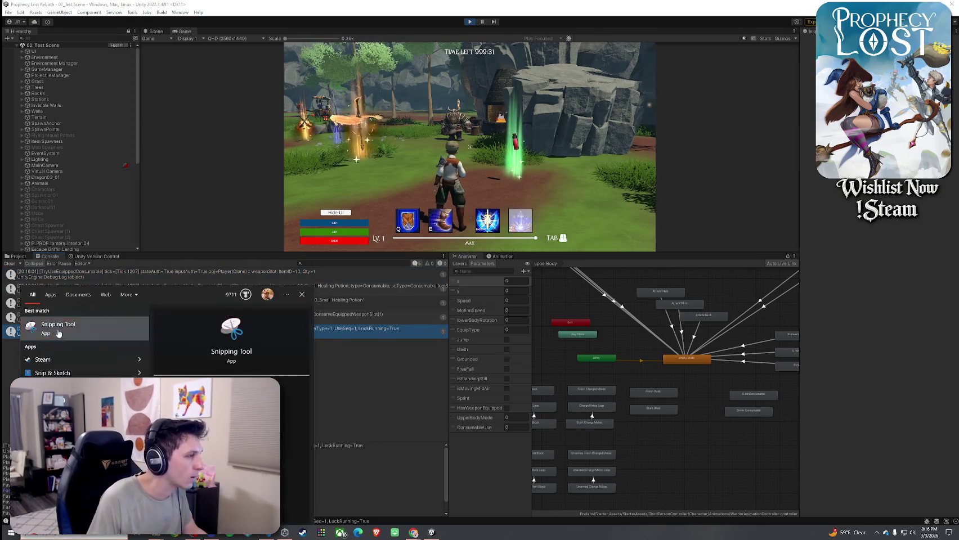
key(Return)
click(17, 90)
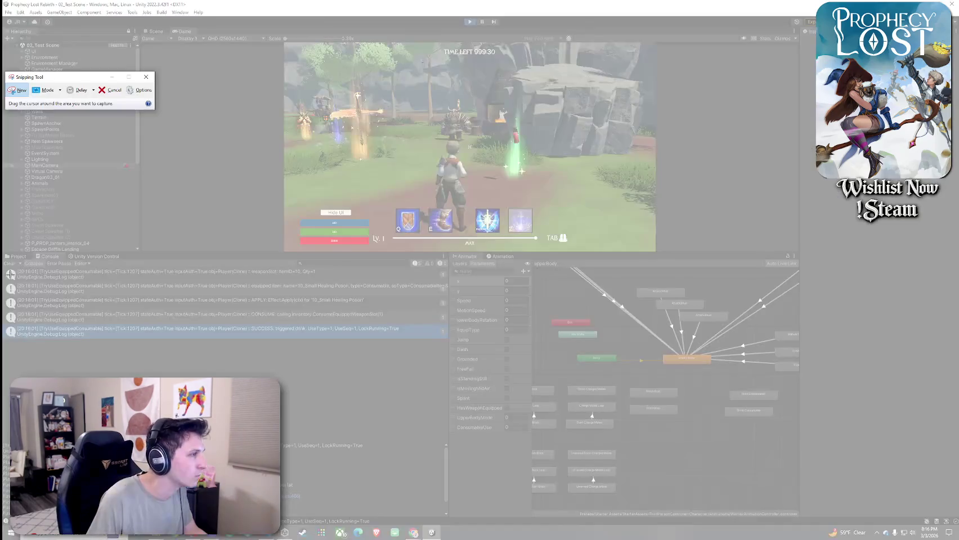
mouse_move(8, 267)
mouse_down()
mouse_move(203, 337)
mouse_move(451, 345)
mouse_up()
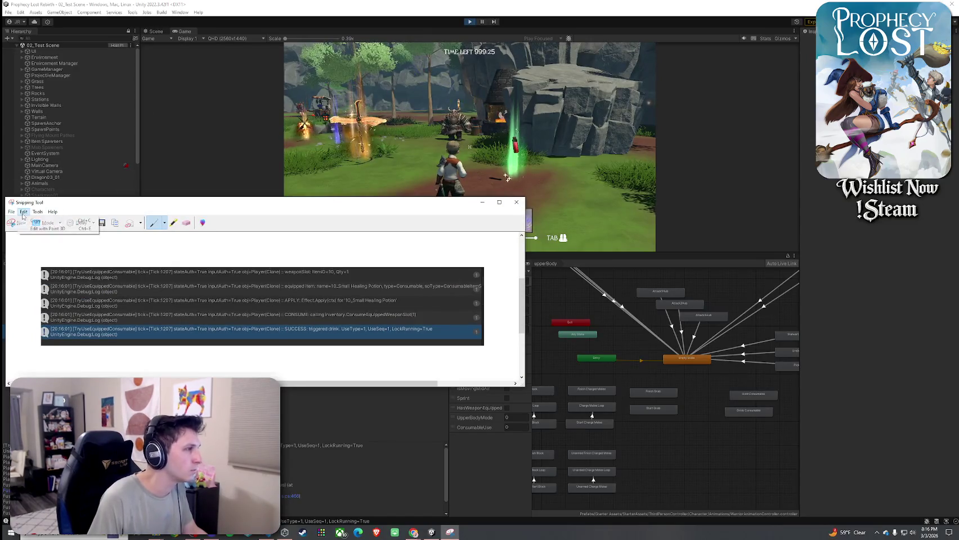
click(517, 202)
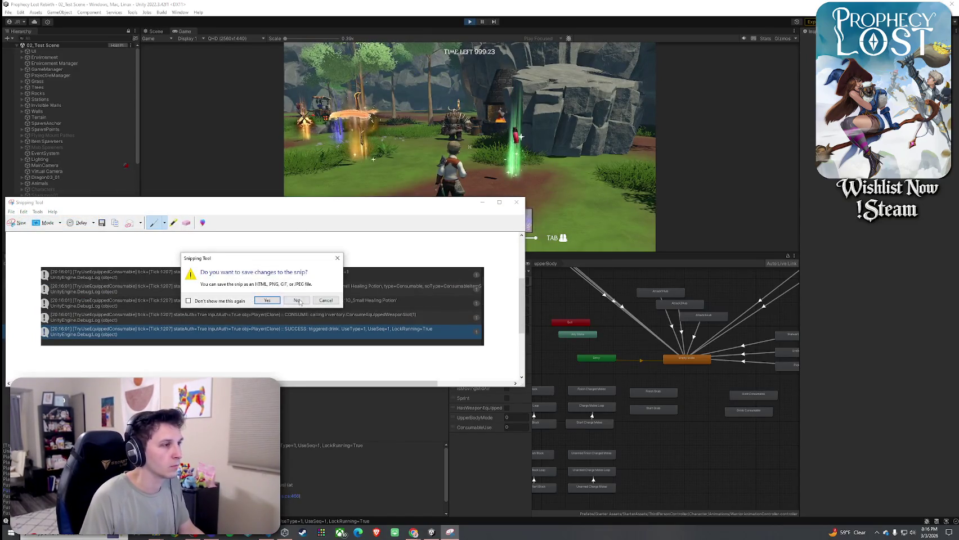
click(302, 303)
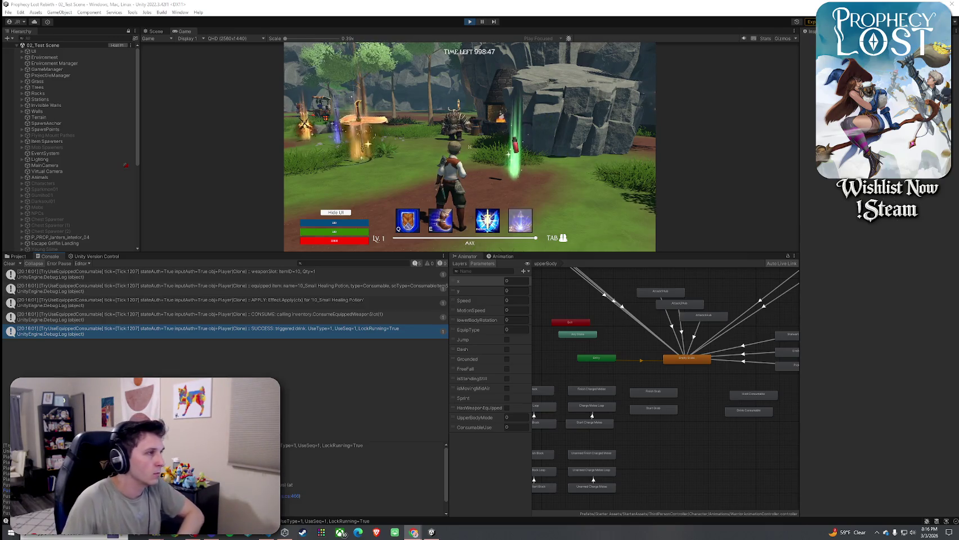
Select Player(Clone)-Ragdoll, then Player(Clone), to show its components and live Animator values
scroll(72, 236, down, 8)
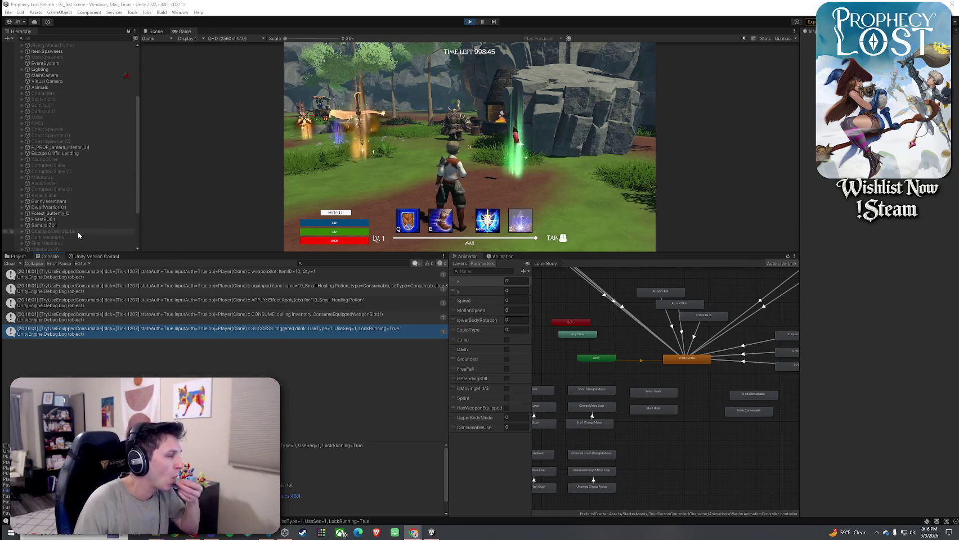
click(54, 243)
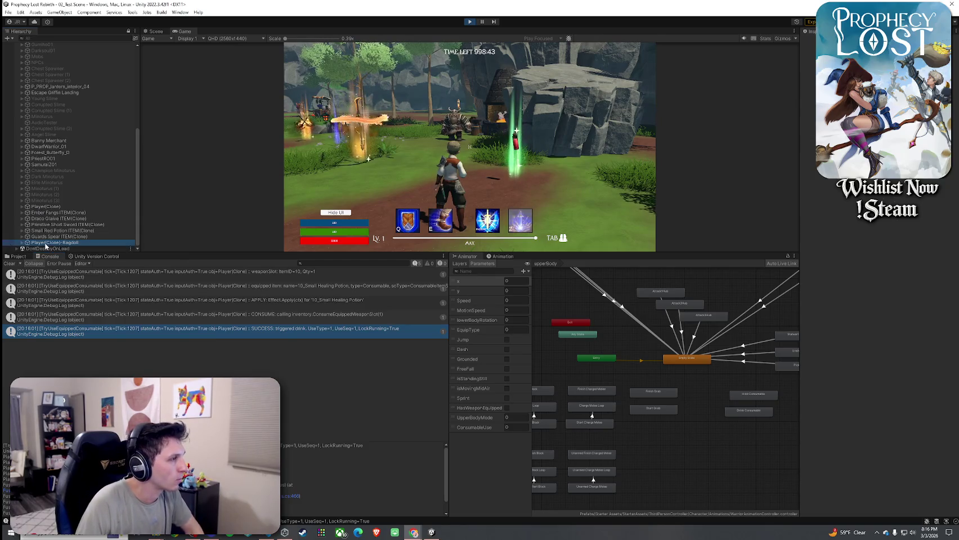
click(42, 206)
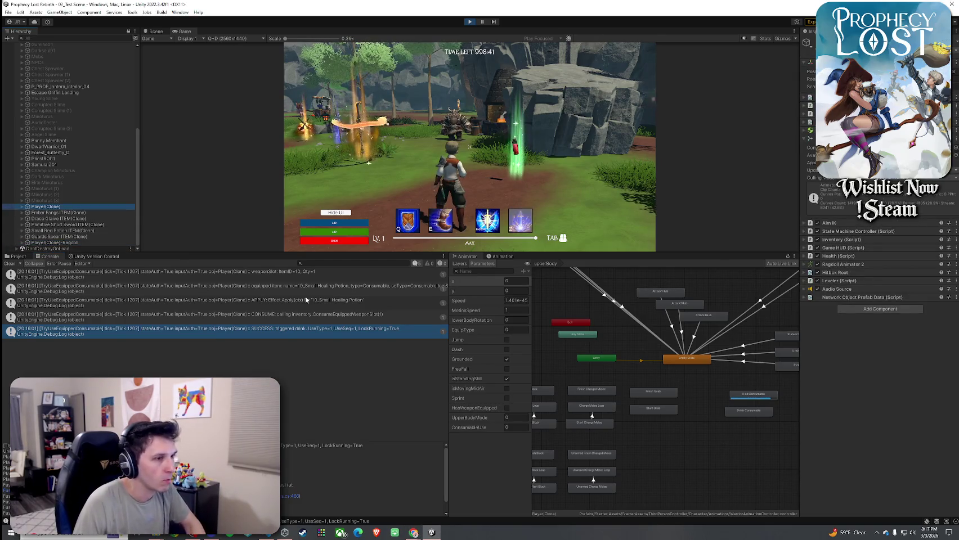
click(729, 286)
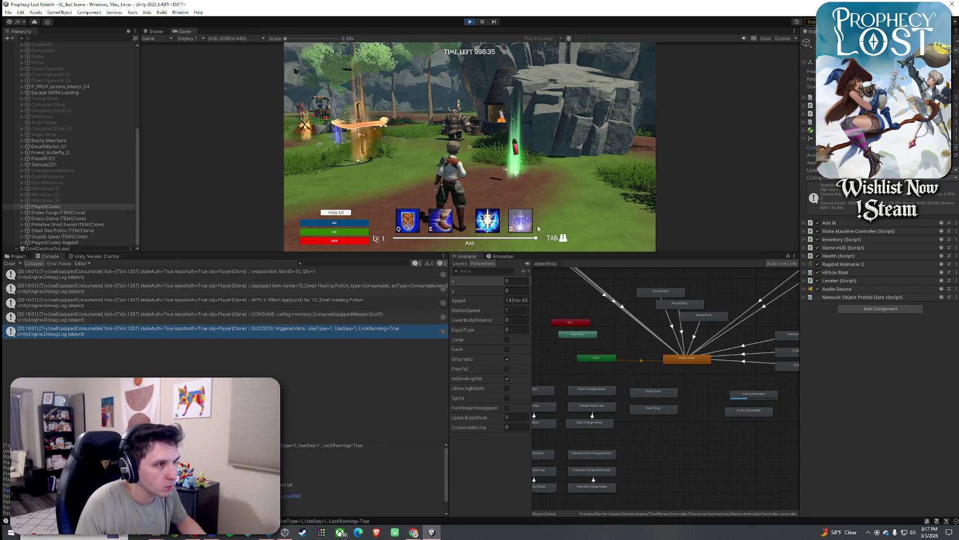
Walk over the potion and equip it from the first inventory slot
key(w+d)
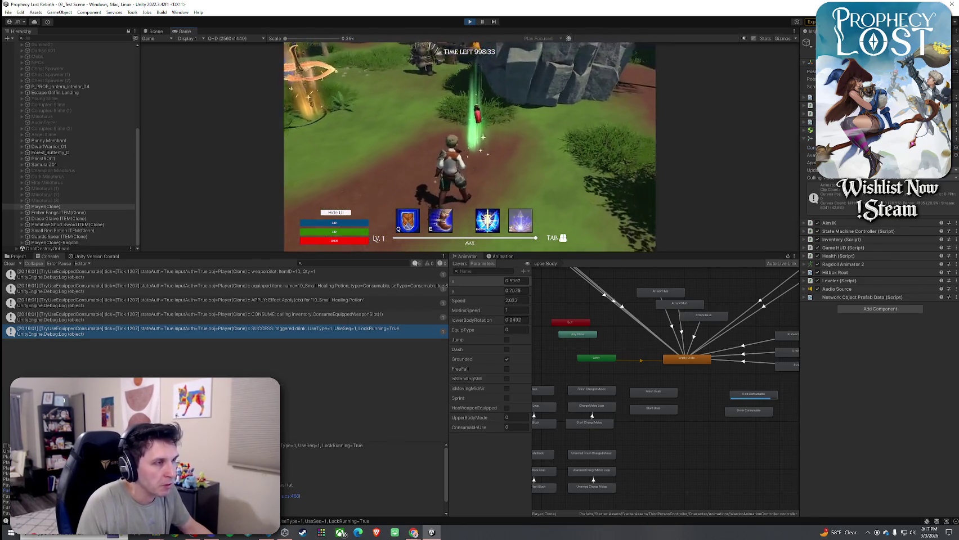
key(Tab)
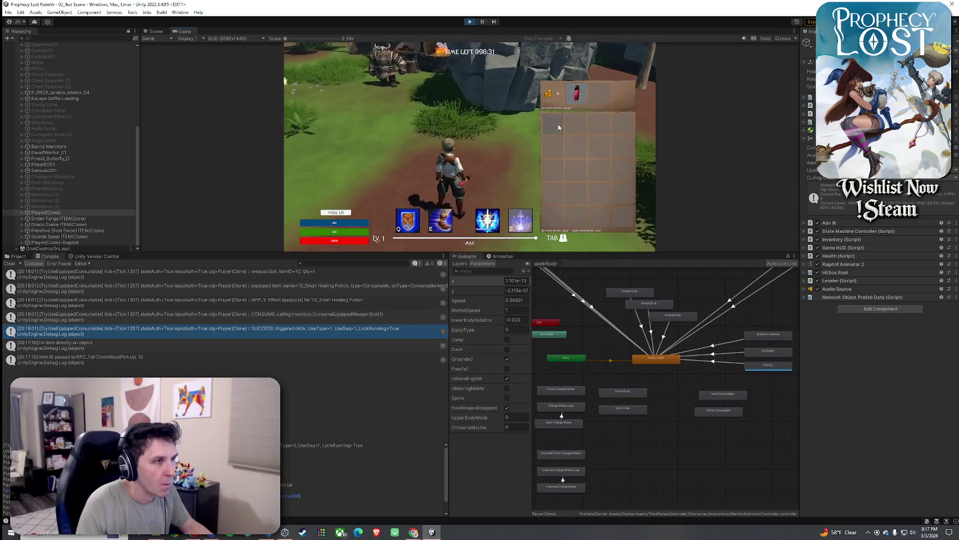
click(559, 127)
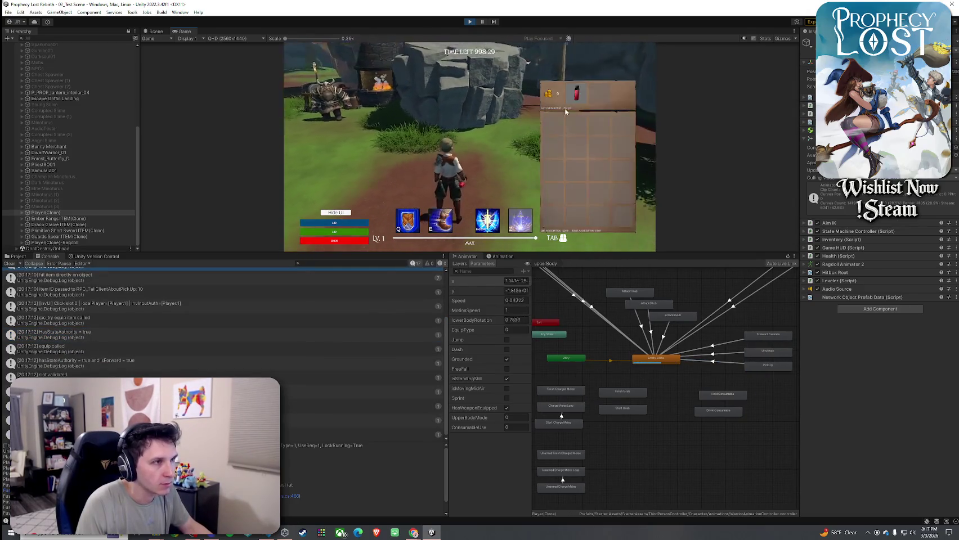
click(565, 112)
key(Tab)
Drink the equipped Small Healing Potion while moving, then stop the play session
key(w)
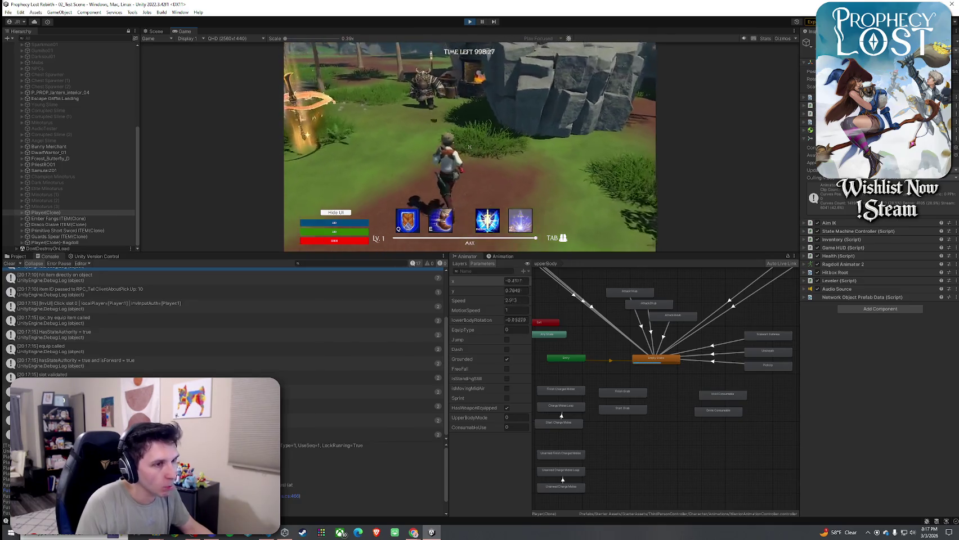
click(469, 147)
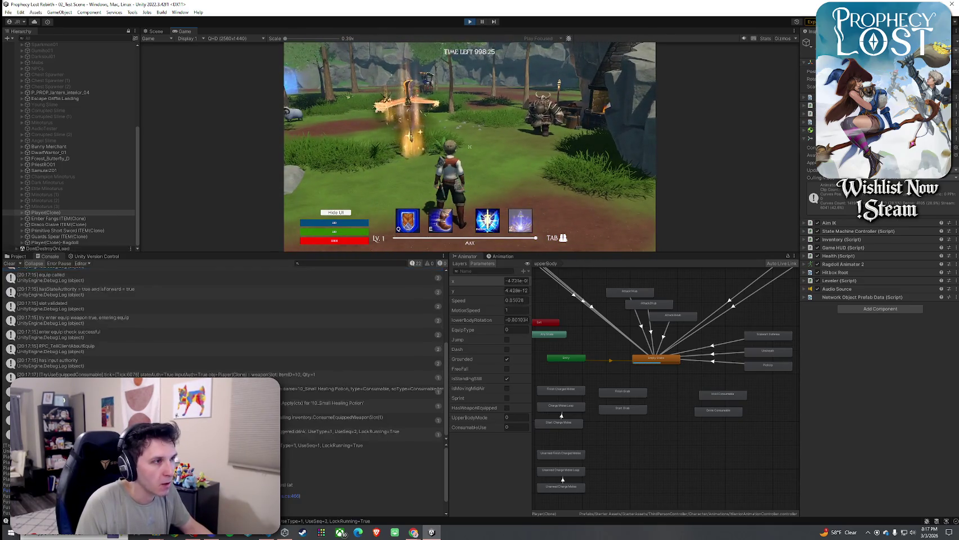
key(a)
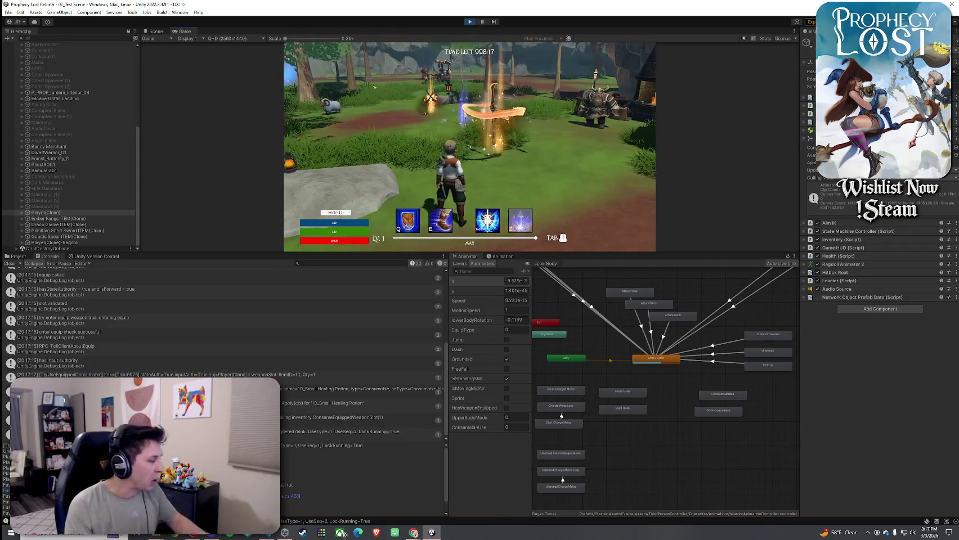
key(super)
key(super)
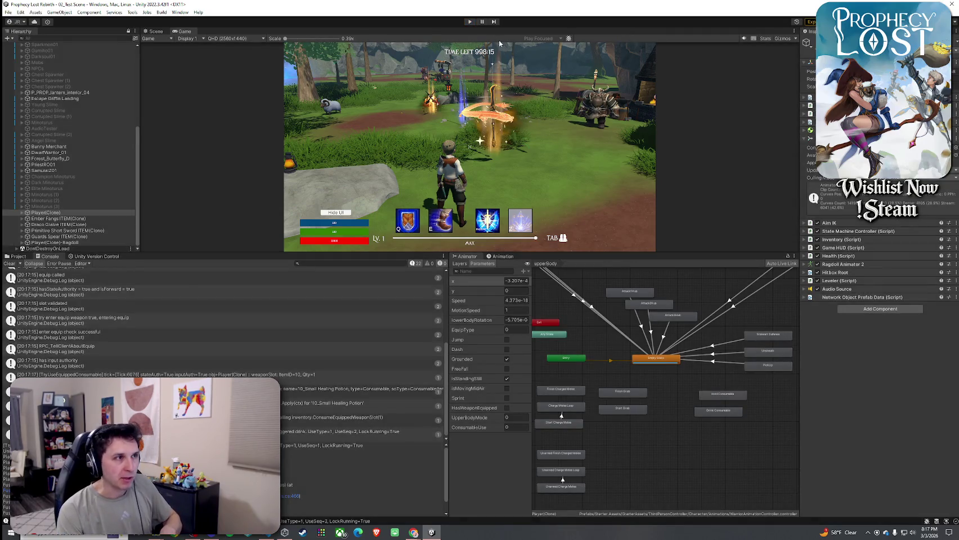
click(470, 22)
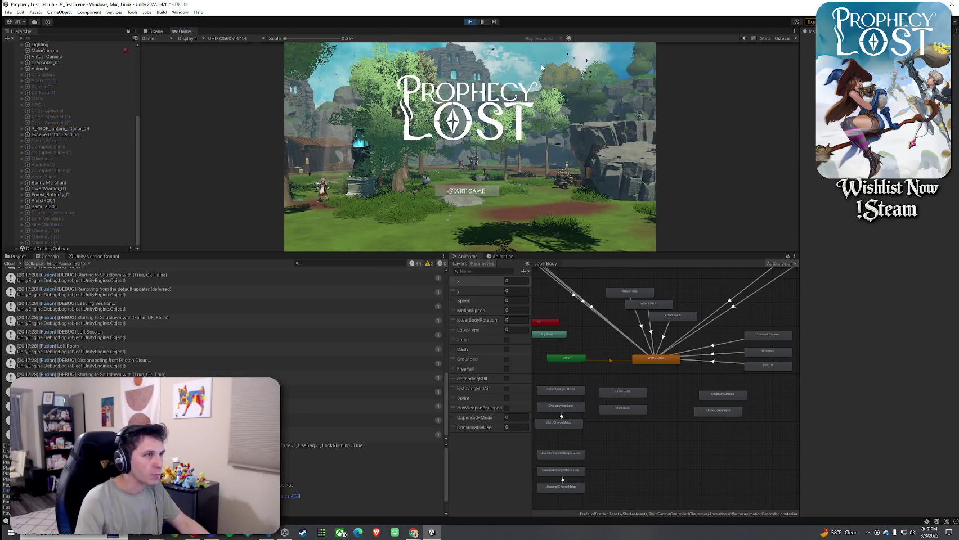
Start the game and select Player(Clone) to watch its Animator parameters live
click(468, 193)
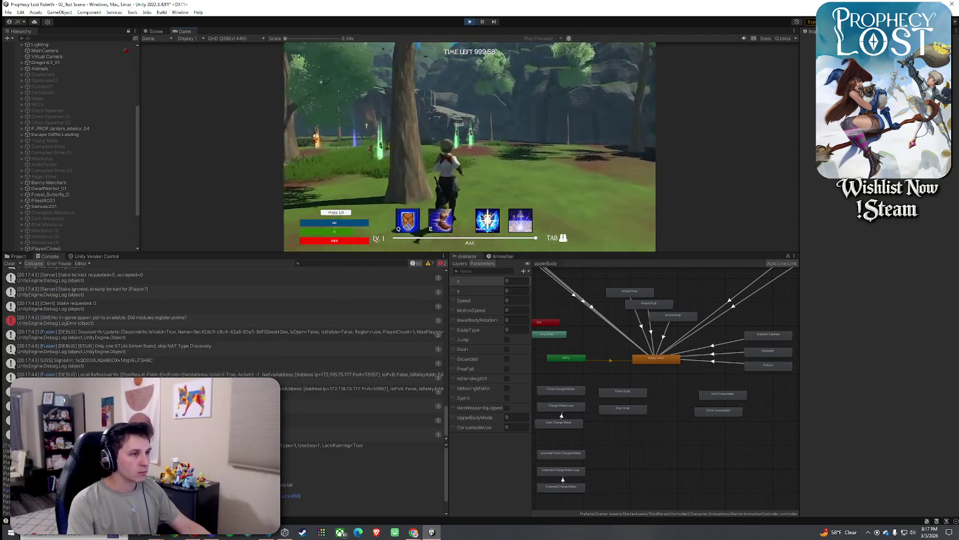
key(super)
click(62, 201)
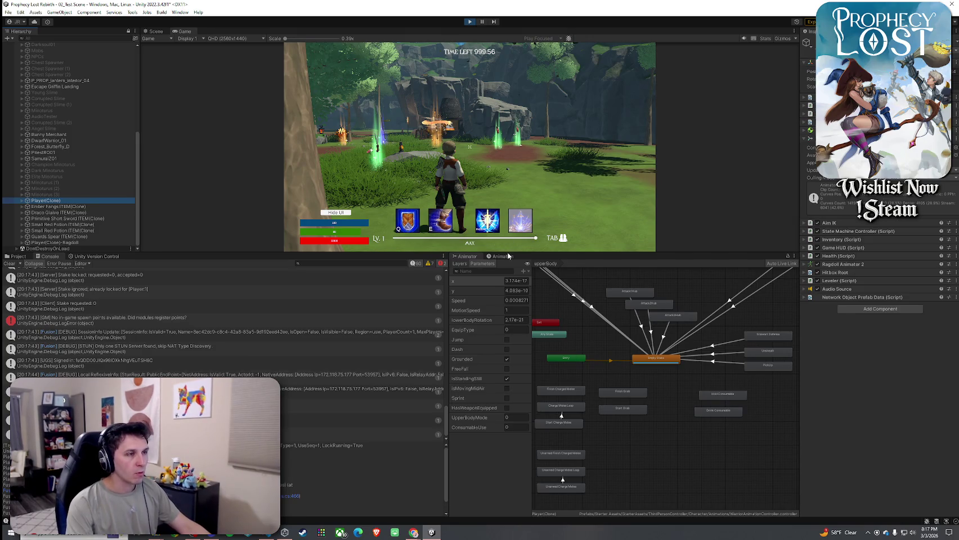
click(503, 217)
Move the character, toggle the inventory, and inspect the Hold Consumable state
key(w)
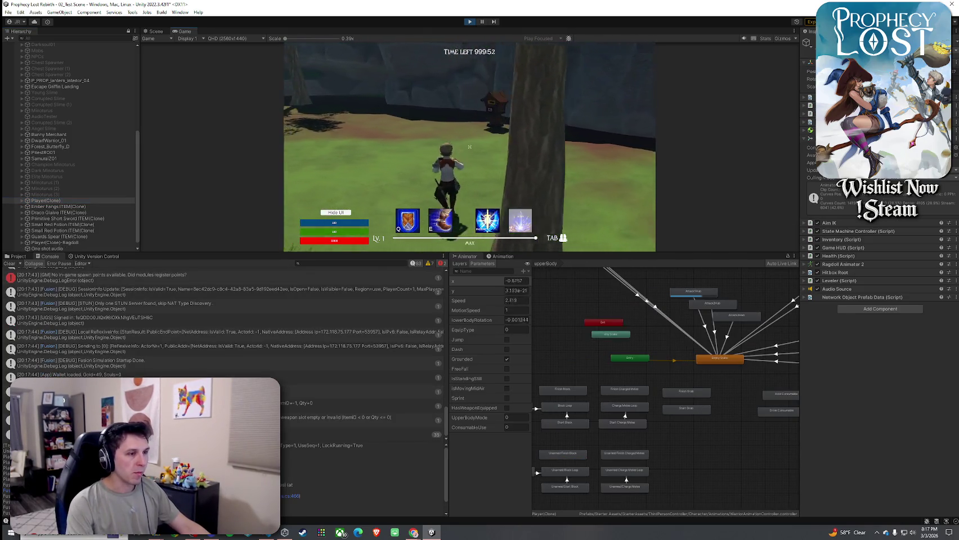
key(d)
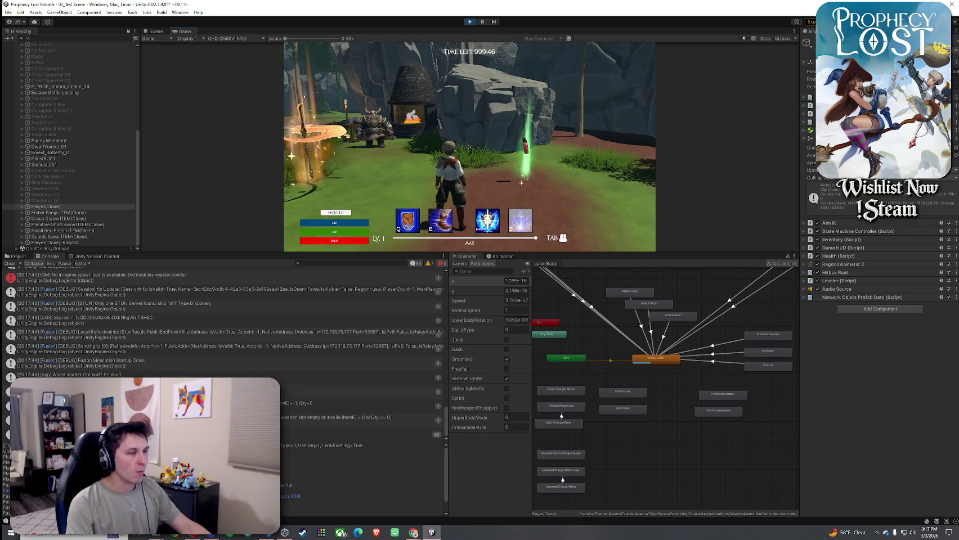
key(Tab)
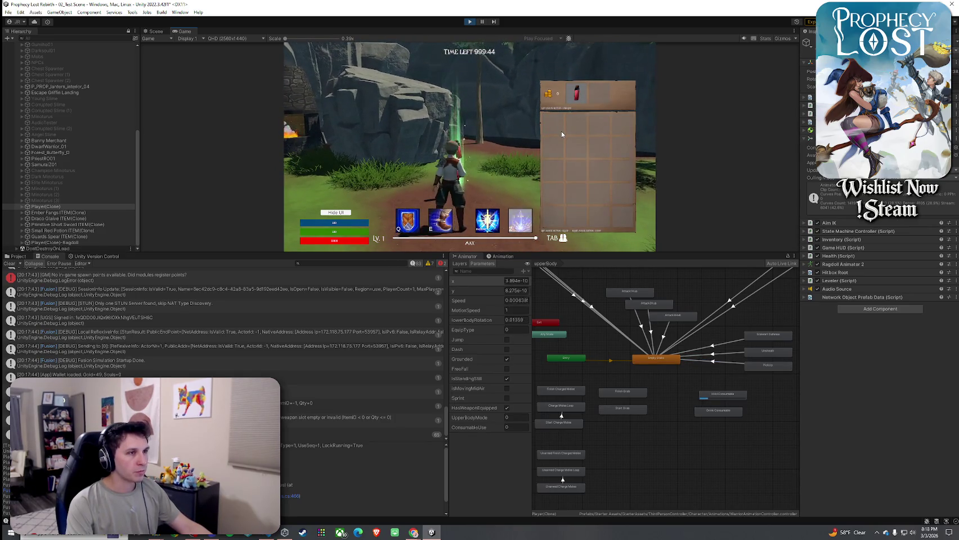
key(Tab)
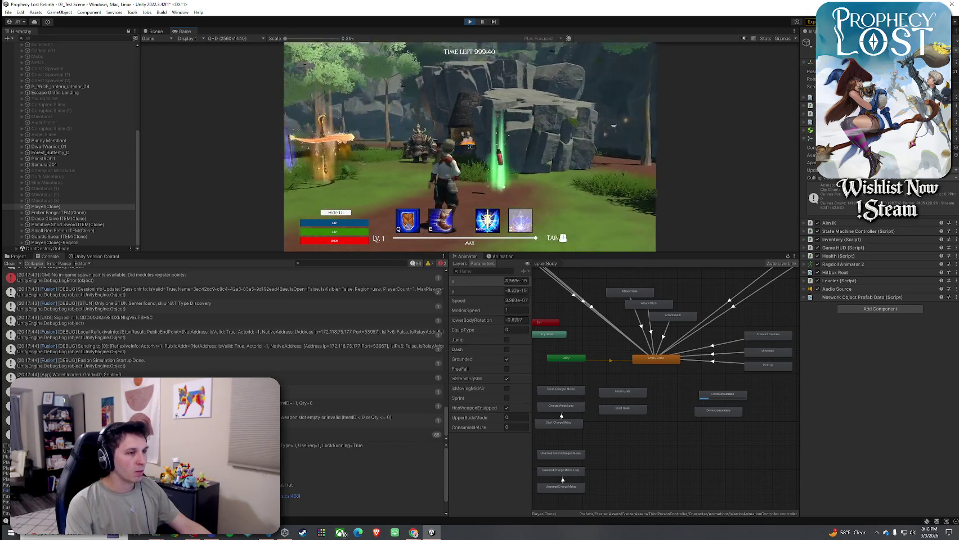
key(super)
click(723, 398)
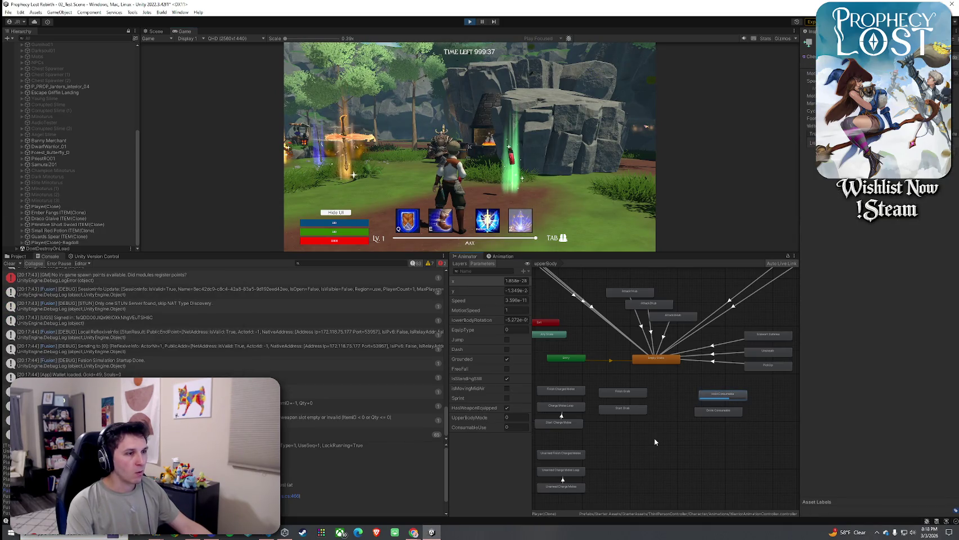
click(622, 437)
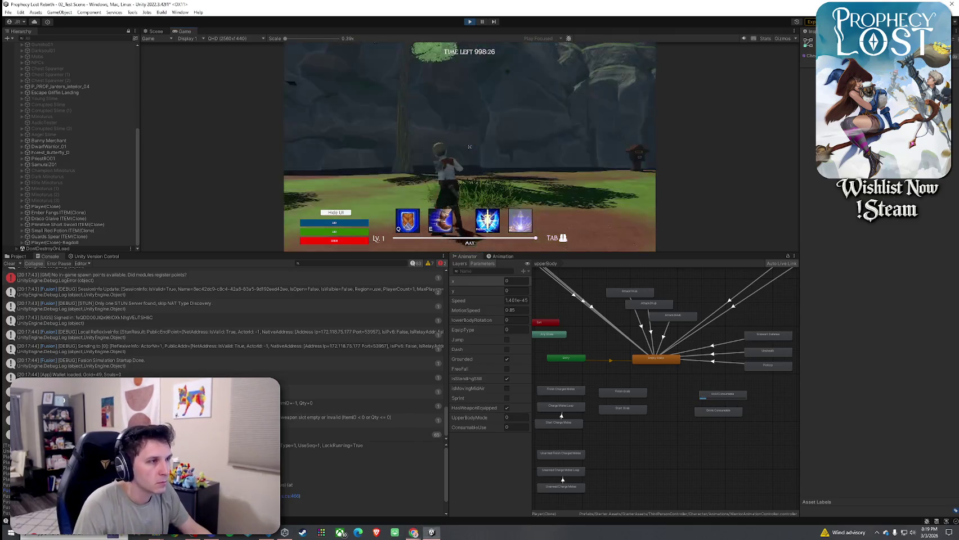
Walk forward, then lower the splitter so the Game view grows over the Console and Animator
key(w)
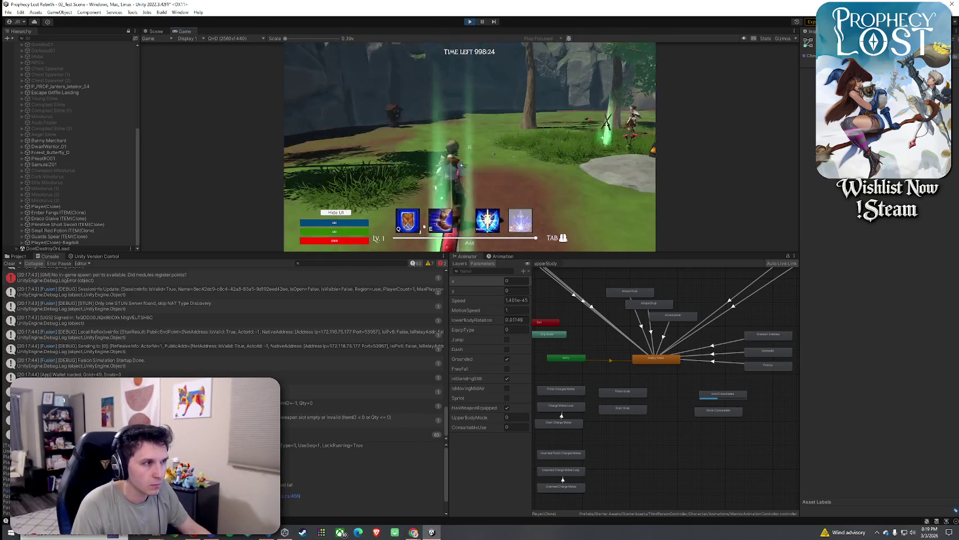
key(w)
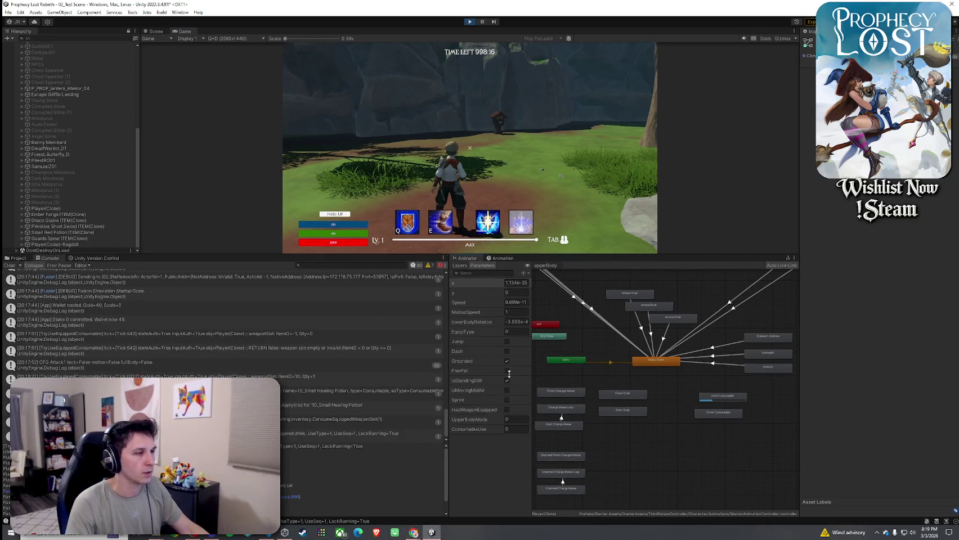
drag(488, 253, 487, 391)
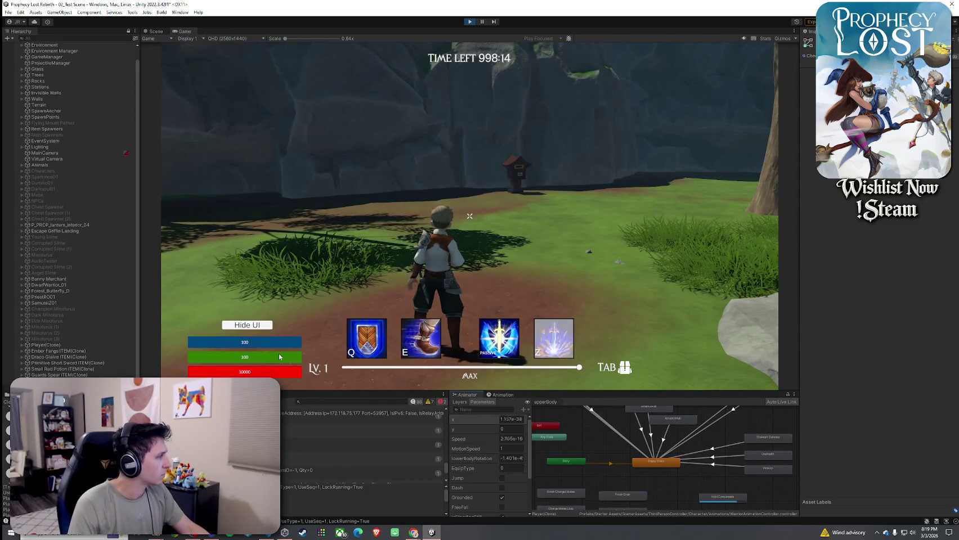
Clear the Console, drop the potion from the top inventory slot, and exit Play mode with Ctrl+P
click(14, 401)
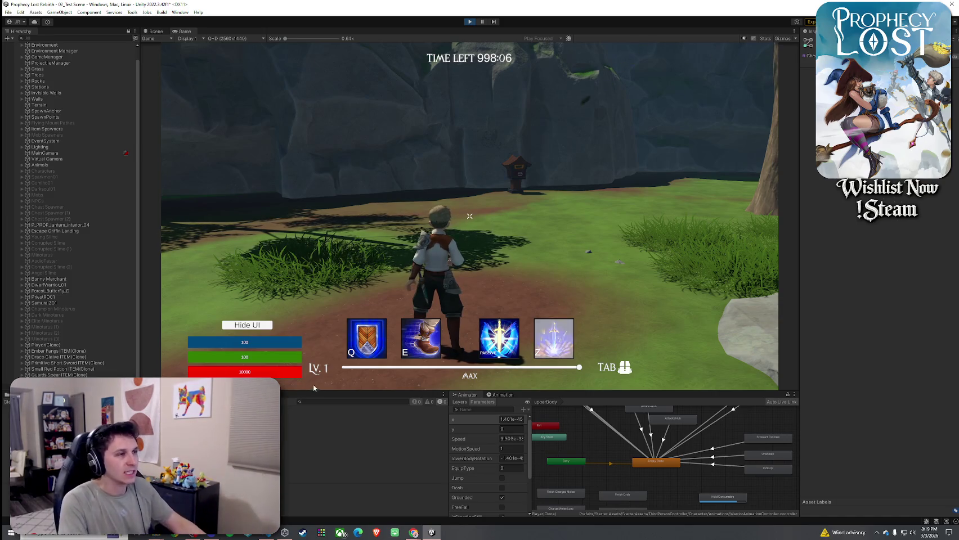
key(w)
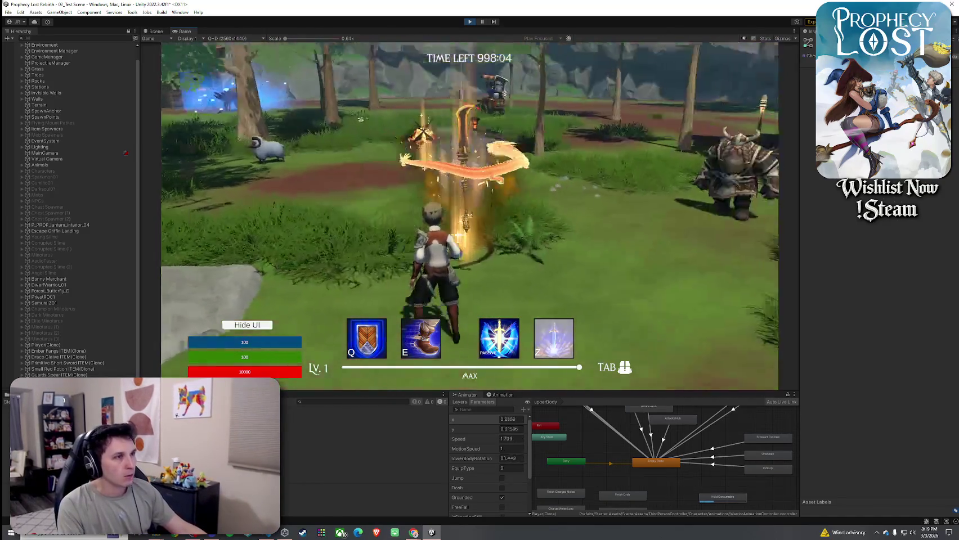
key(Tab)
click(647, 127)
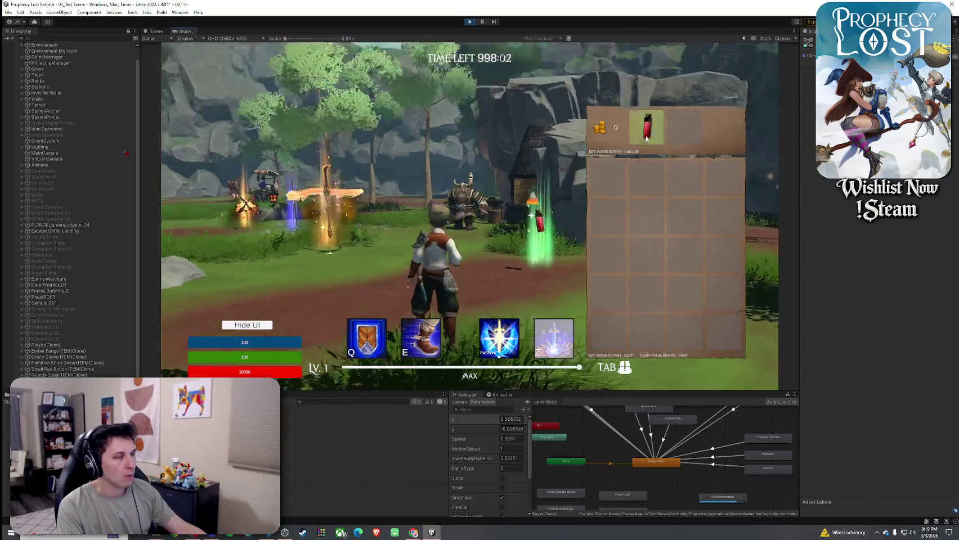
key(Tab)
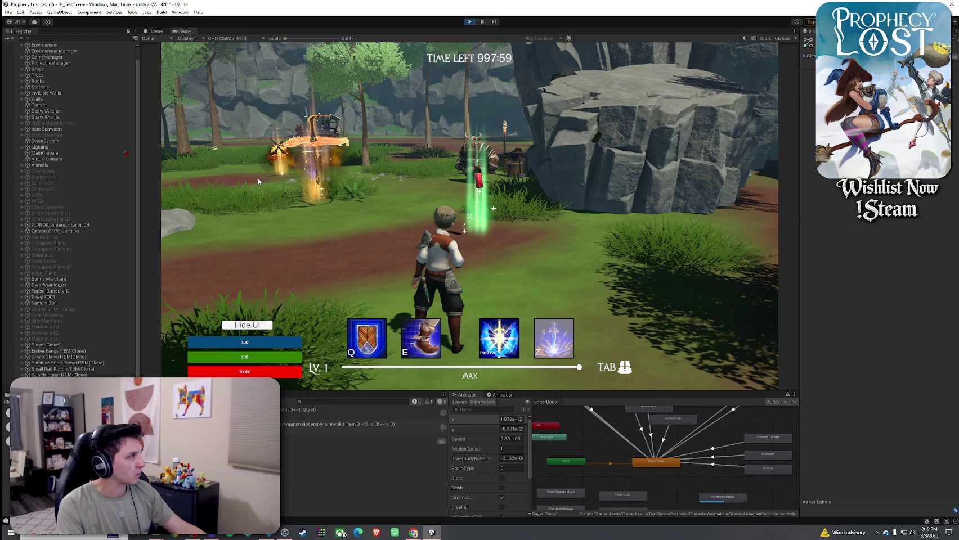
key(ctrl+p)
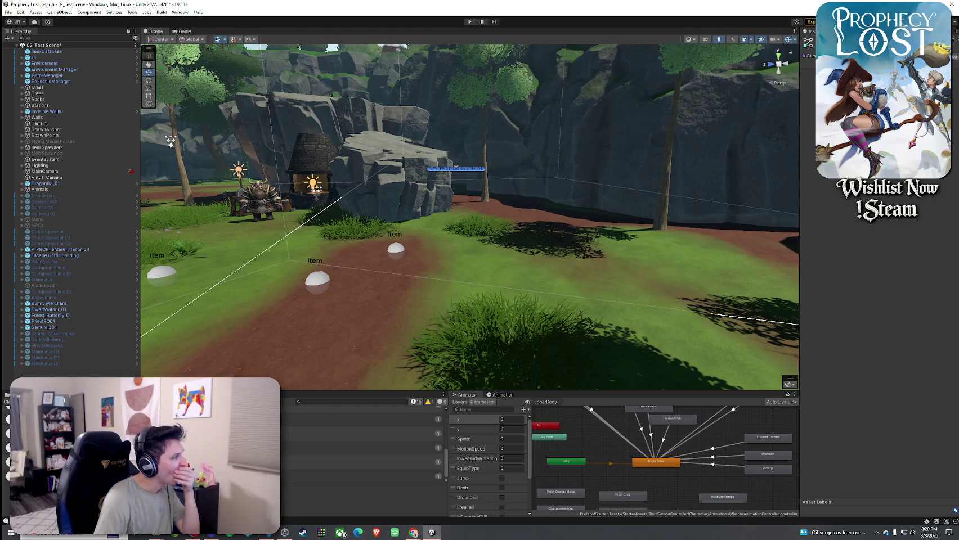
Zoom the Animator graph and review the Drink Consumable and Hold Consumable state settings
scroll(690, 499, down, 3)
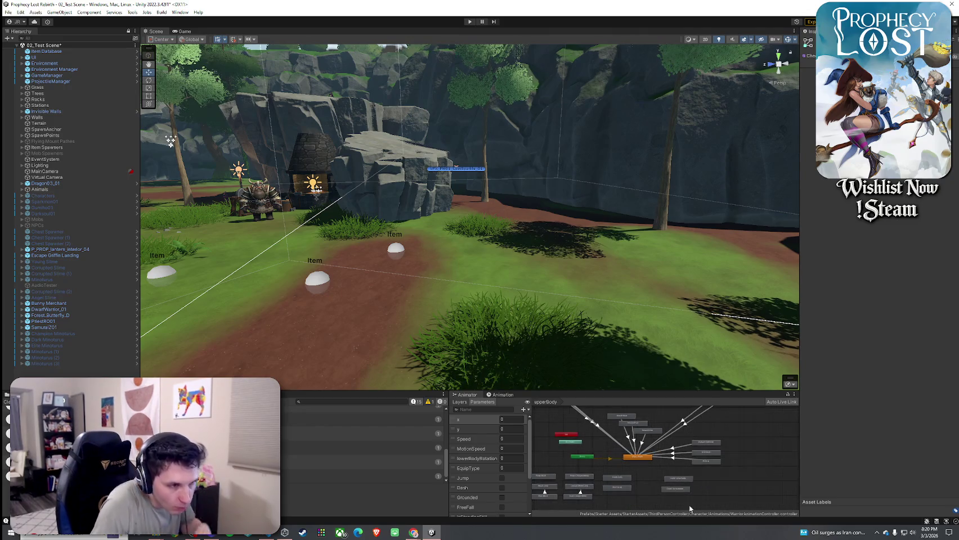
scroll(657, 486, up, 5)
click(664, 484)
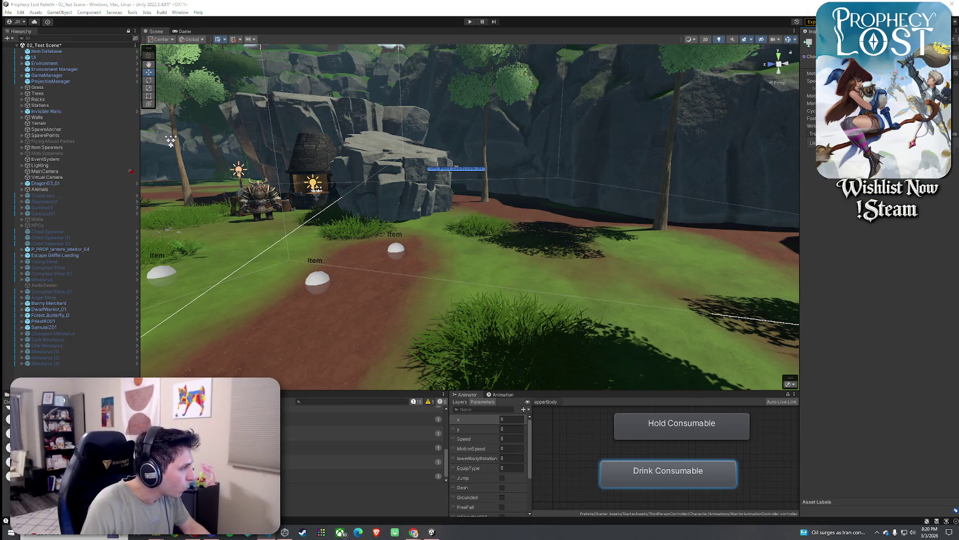
click(672, 422)
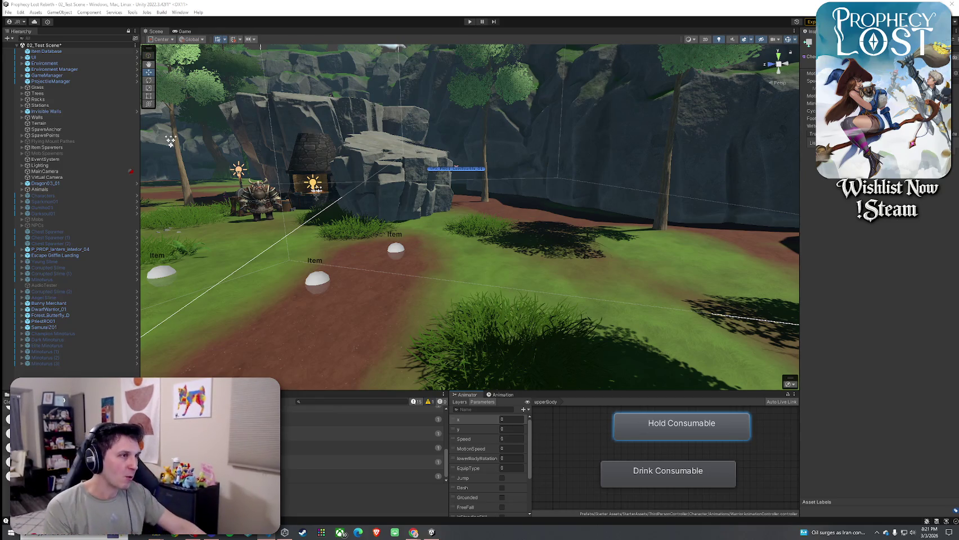
click(9, 13)
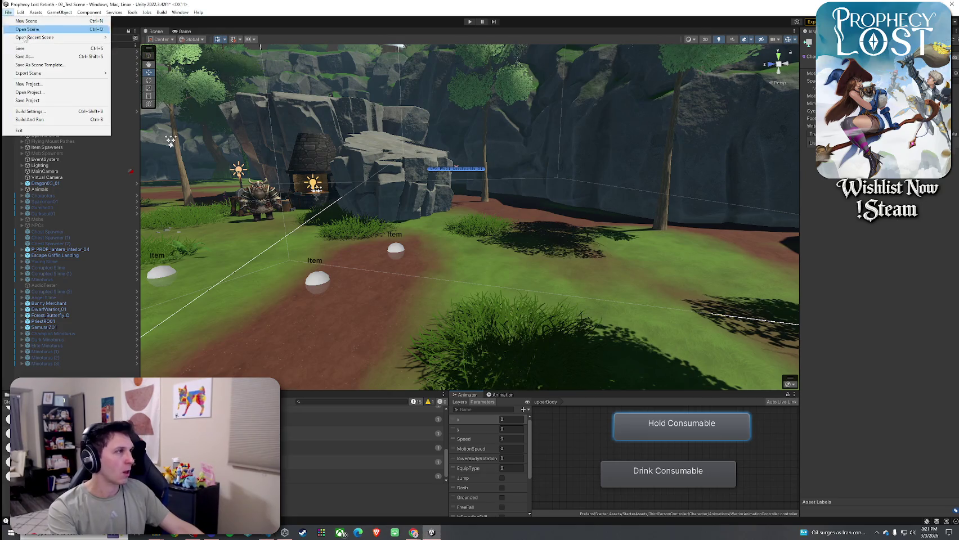
Save the scene and clear the Console log
click(31, 50)
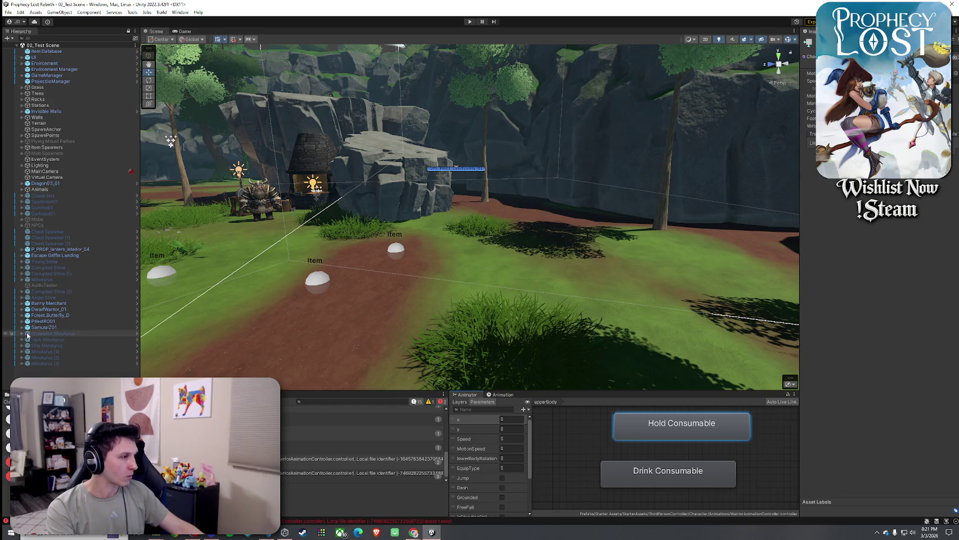
click(7, 402)
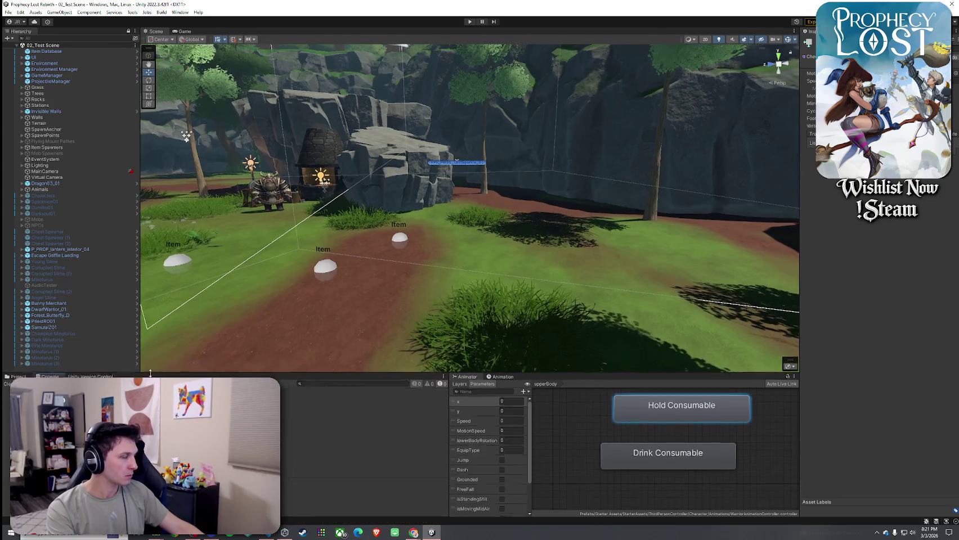
click(8, 11)
click(181, 280)
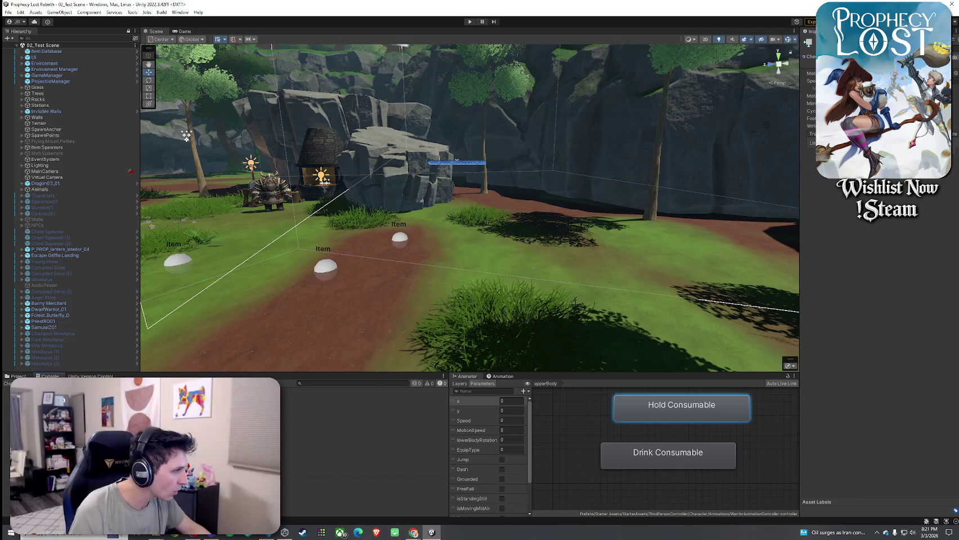
Search the Project assets for 'warriorco' and select the WarriorKc01 model
click(18, 376)
click(324, 385)
text(w)
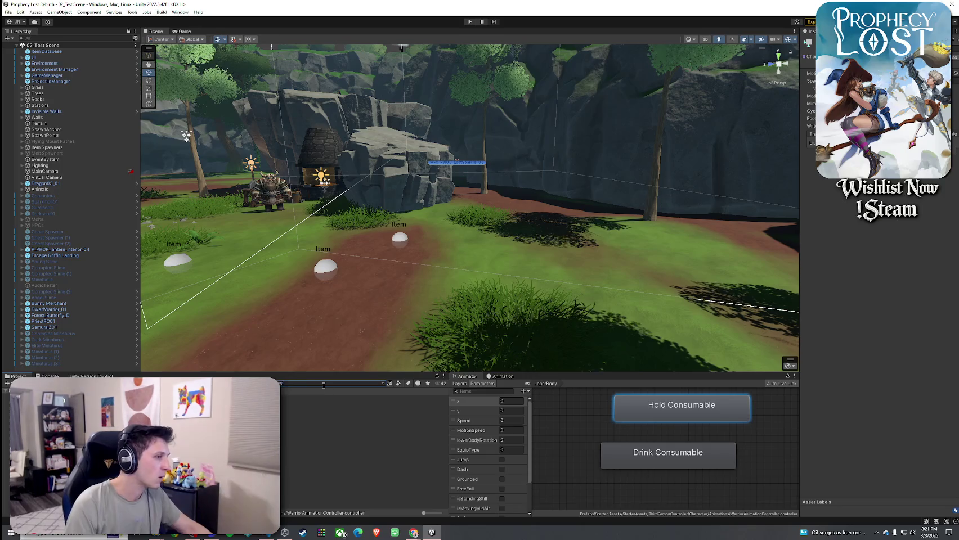
text(arriorco)
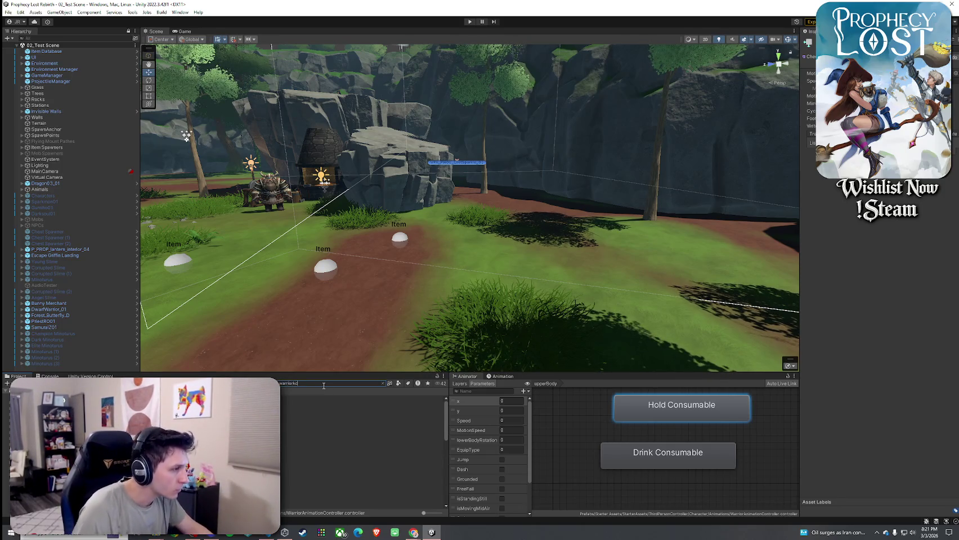
key(Escape)
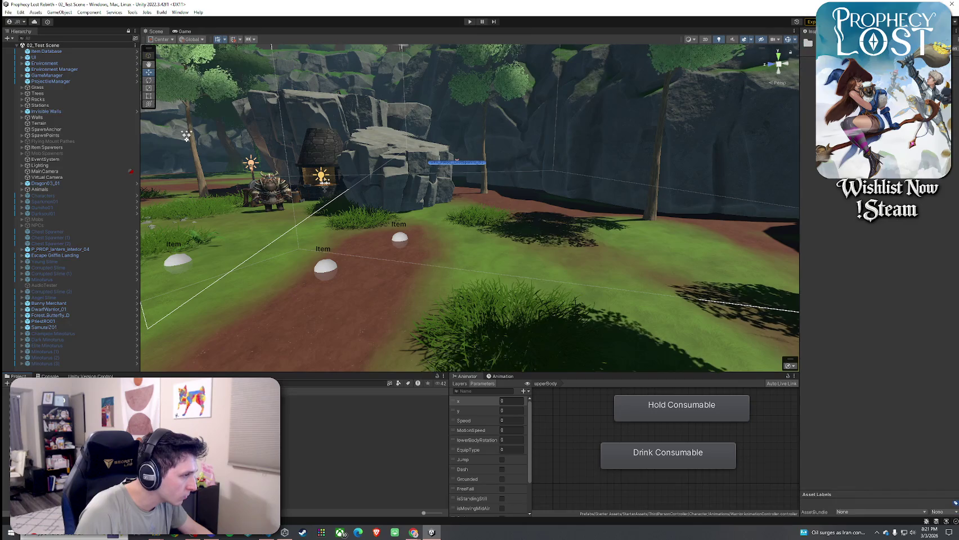
click(365, 398)
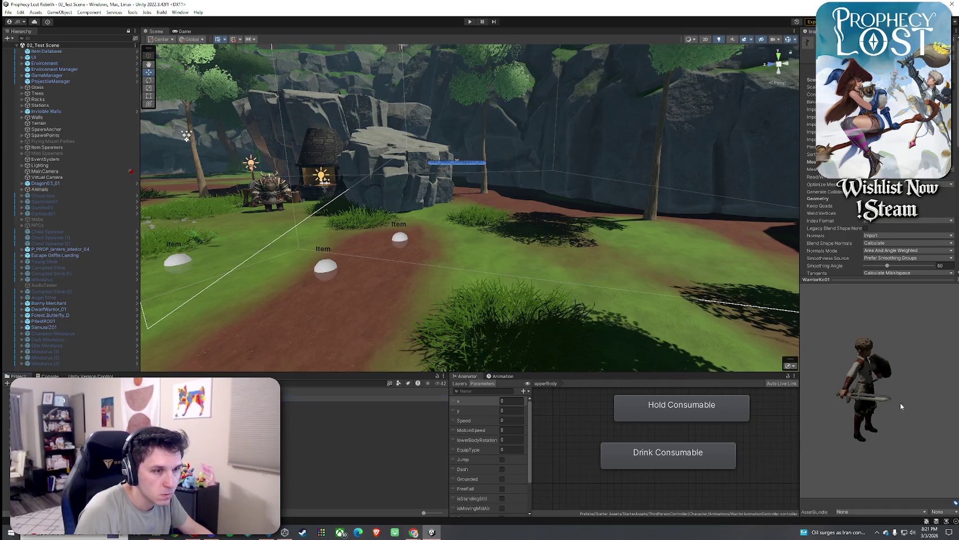
Rotate and enlarge the WarriorKc01 preview, then show its file in Explorer
drag(899, 403, 799, 394)
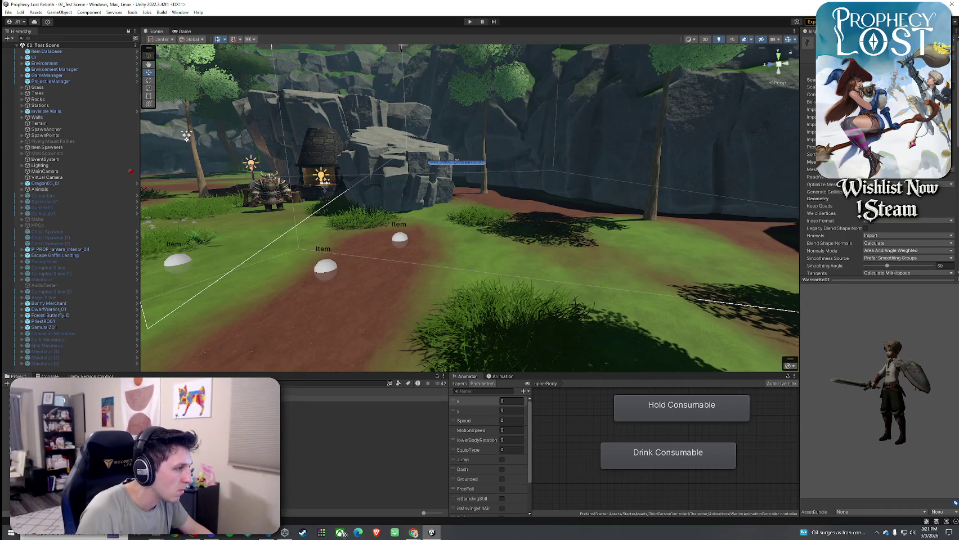
click(315, 403)
click(310, 412)
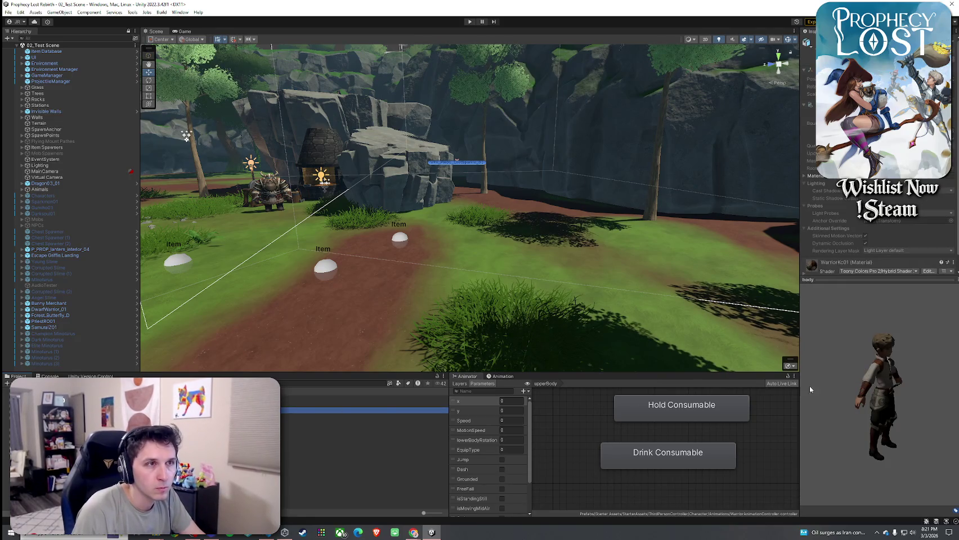
drag(810, 386, 841, 374)
drag(856, 283, 856, 358)
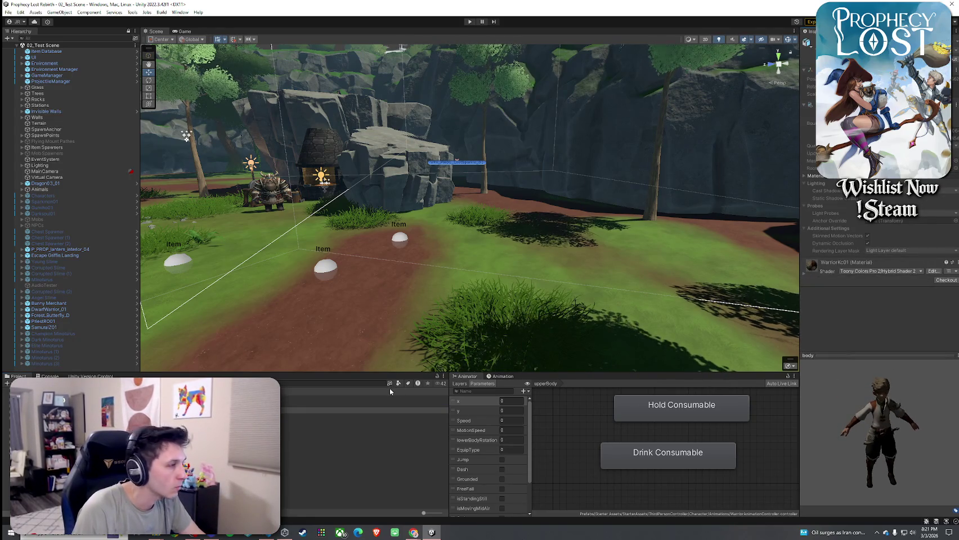
right_click(115, 411)
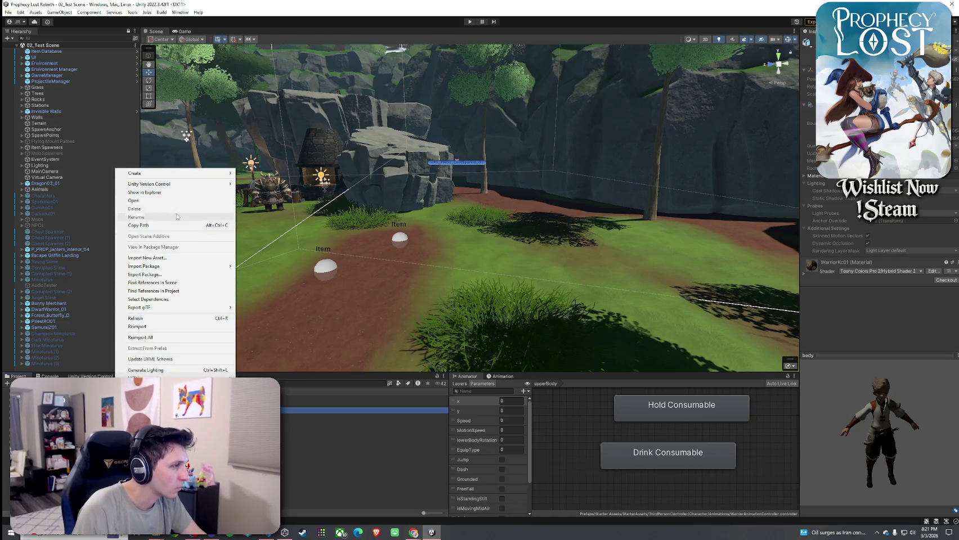
click(177, 194)
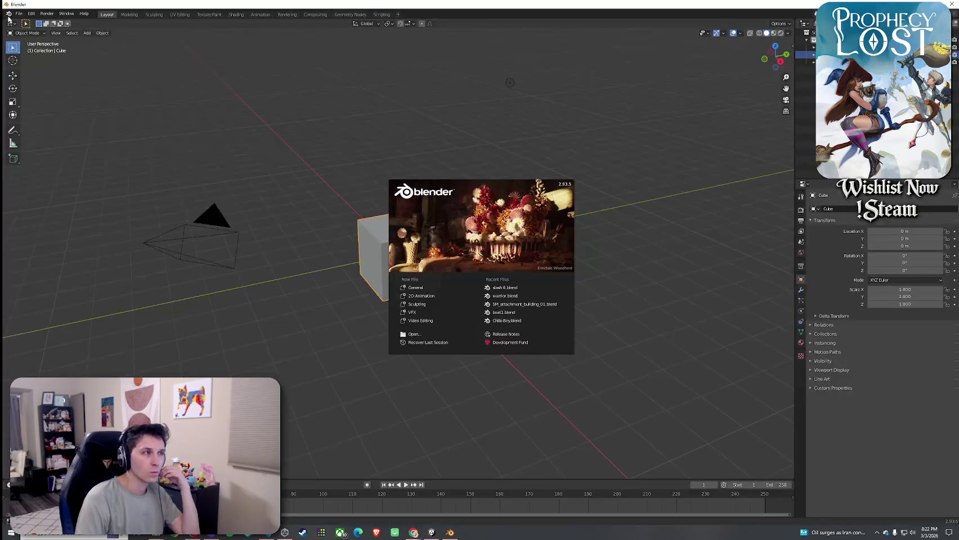
Close the Blender splash screen and import the warrior character FBX
click(17, 18)
click(21, 15)
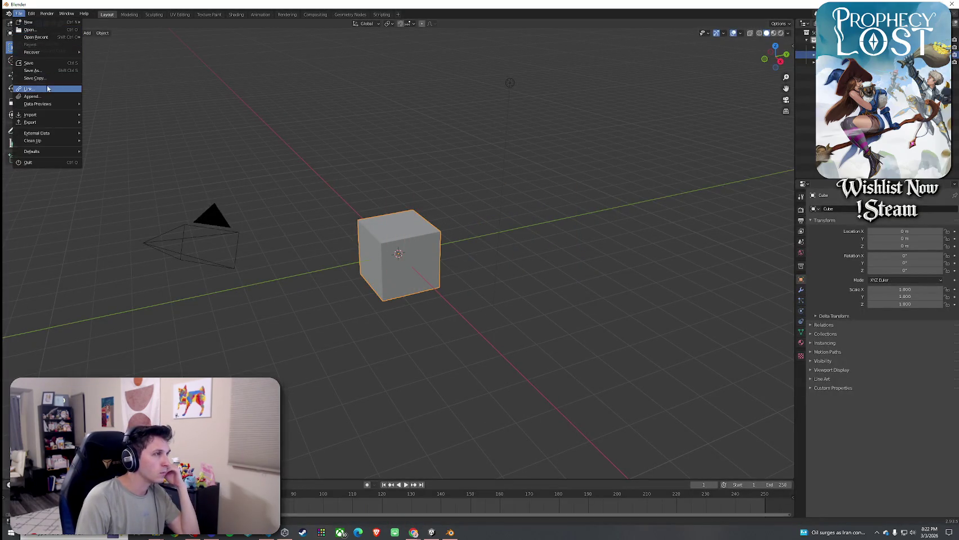
mouse_move(47, 117)
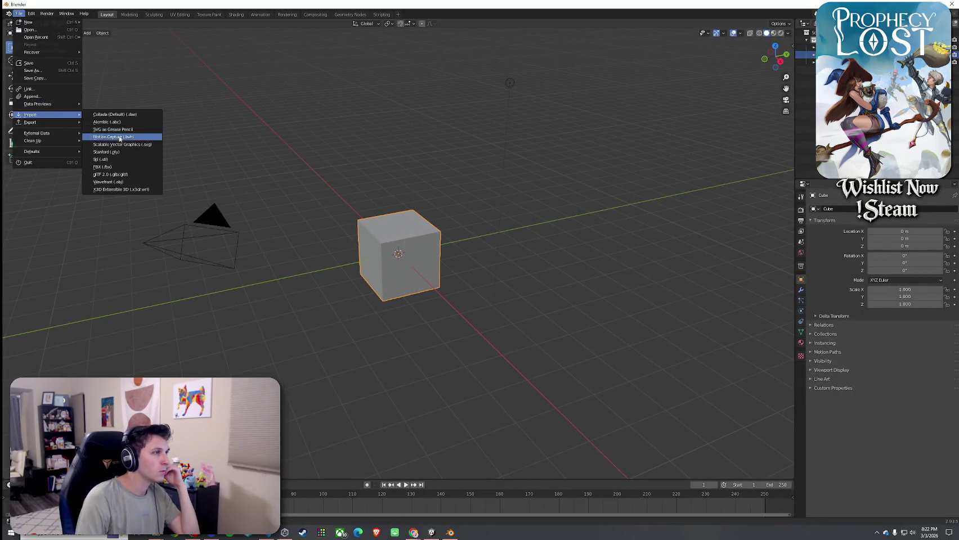
click(121, 171)
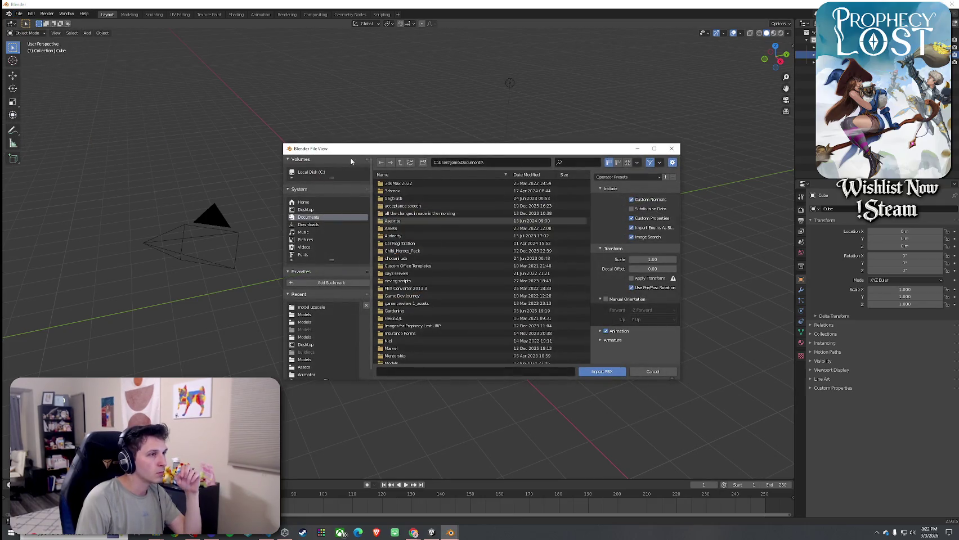
double_click(405, 221)
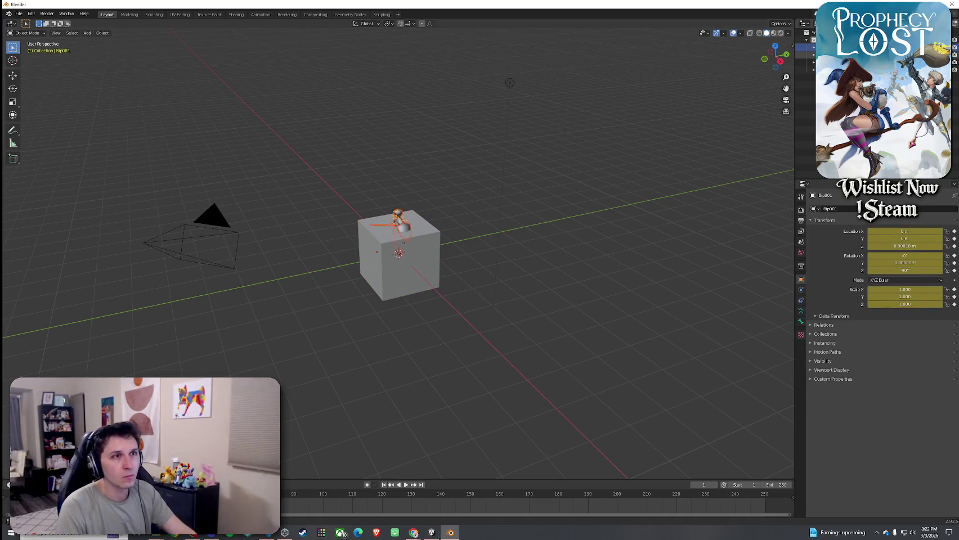
Delete the default camera, cube and light from the scene
click(811, 70)
key(Delete)
click(813, 54)
key(Delete)
click(813, 54)
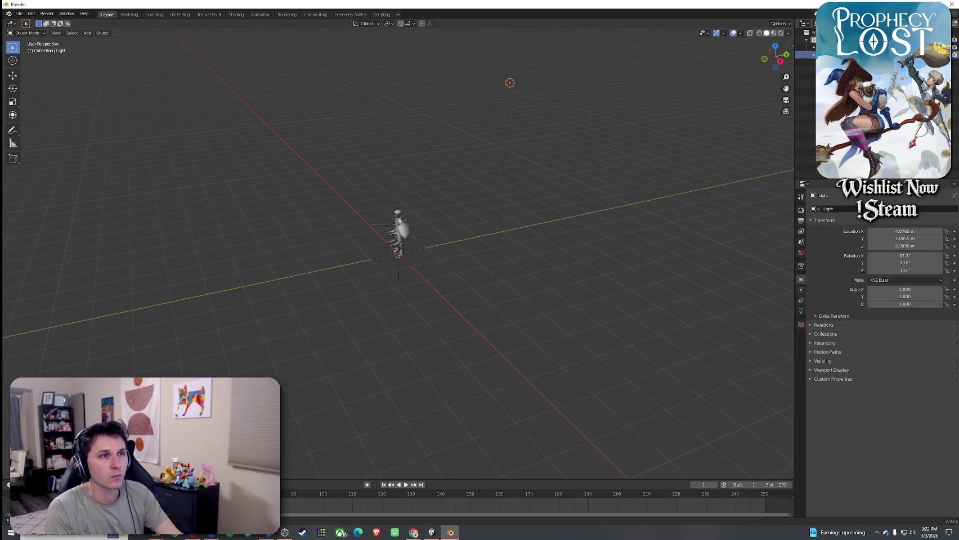
key(Delete)
Orbit the view to inspect the character's legs from the front and above
scroll(412, 207, up, 5)
mouse_move(402, 208)
mouse_down()
mouse_move(451, 172)
mouse_move(437, 177)
mouse_up()
right_click(418, 160)
key(Escape)
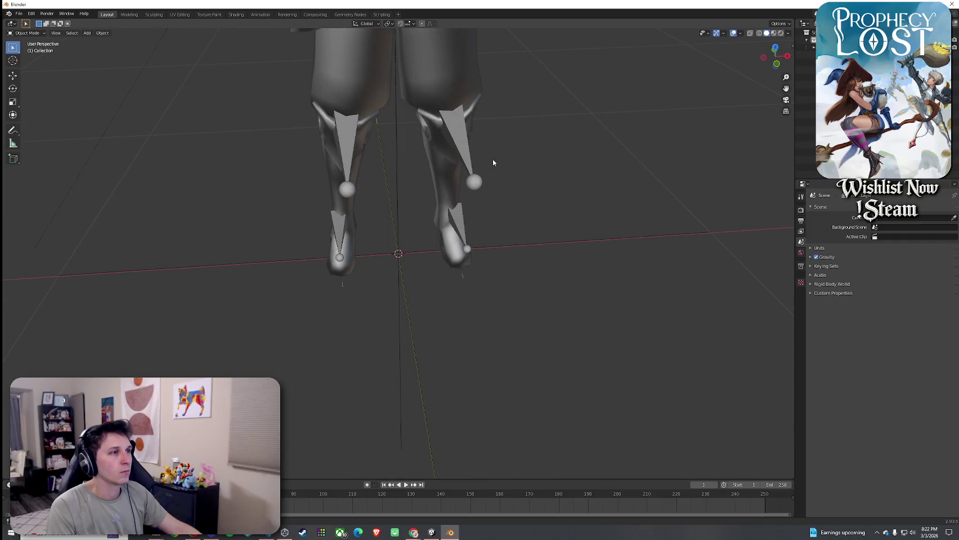
mouse_move(502, 182)
mouse_down()
mouse_move(469, 151)
mouse_move(445, 168)
mouse_up()
right_click(505, 180)
key(Escape)
scroll(479, 162, down, 8)
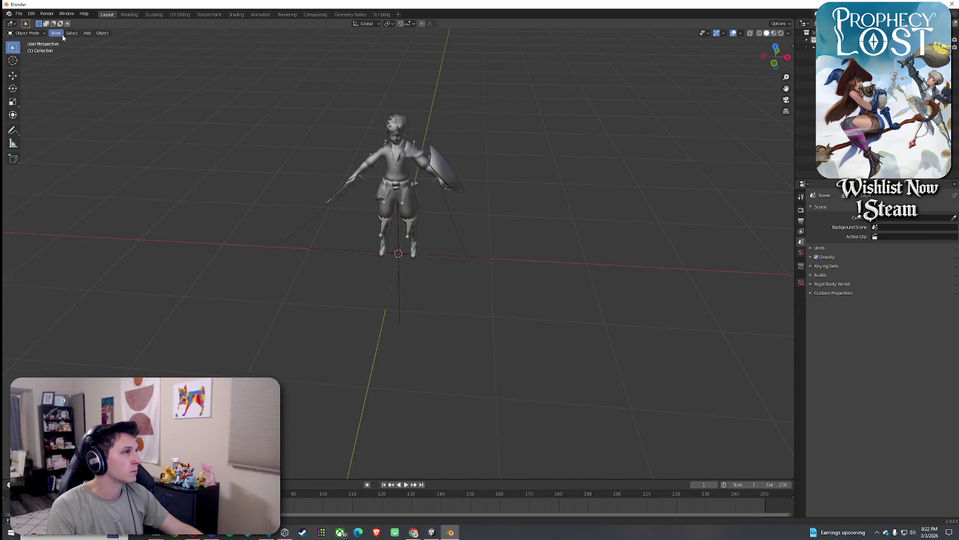
Switch the Bip001 rig into Edit Mode and orbit to a front view of the armature
click(35, 34)
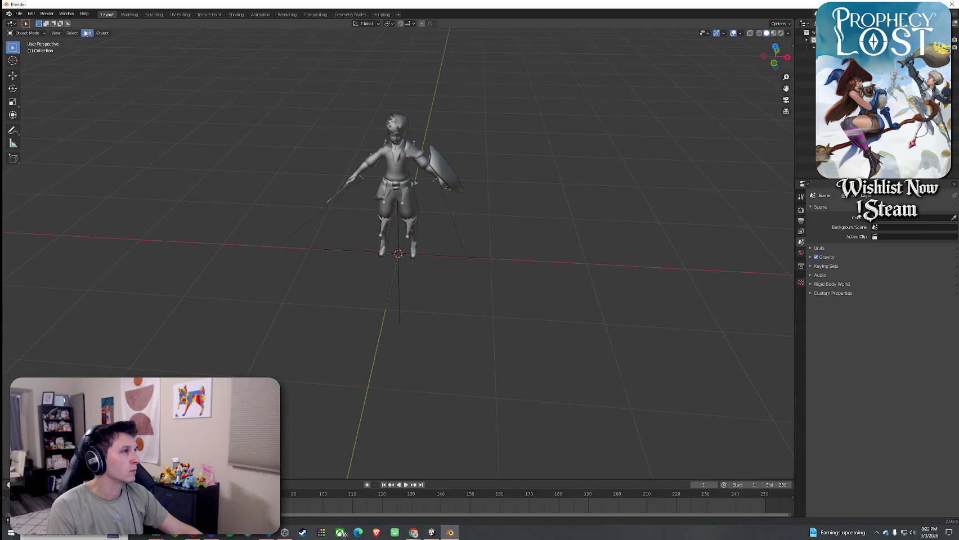
click(108, 36)
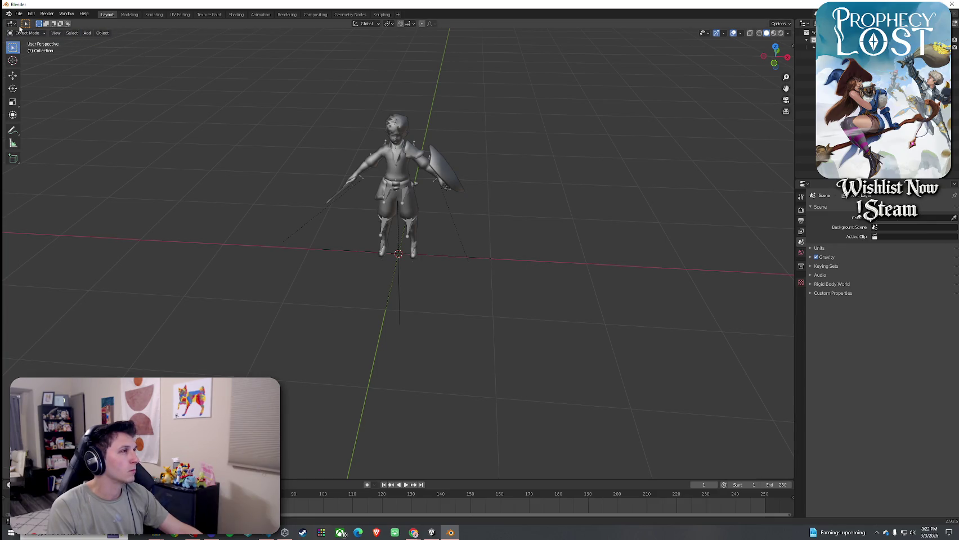
click(19, 14)
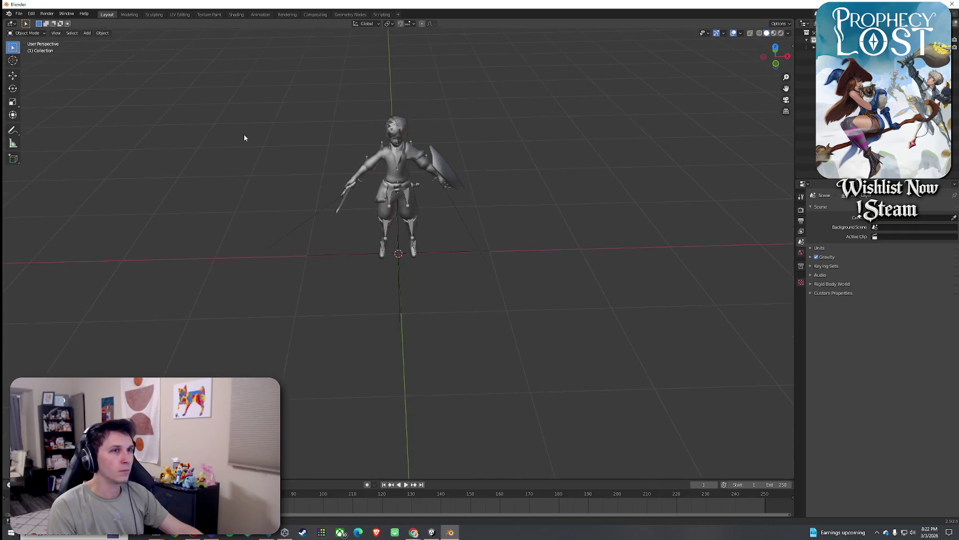
click(26, 32)
click(40, 51)
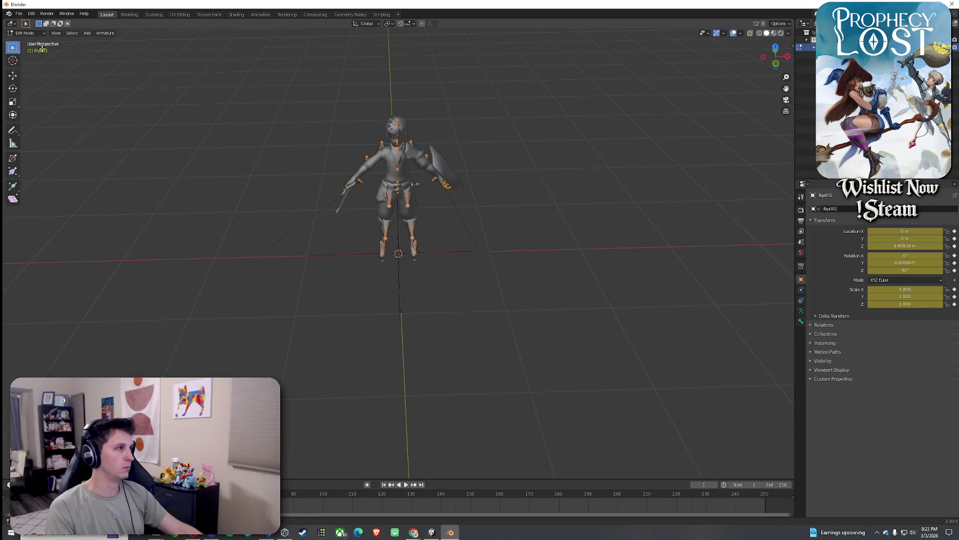
scroll(337, 157, up, 3)
mouse_move(317, 147)
mouse_down()
mouse_move(265, 133)
mouse_move(279, 122)
mouse_up()
click(25, 33)
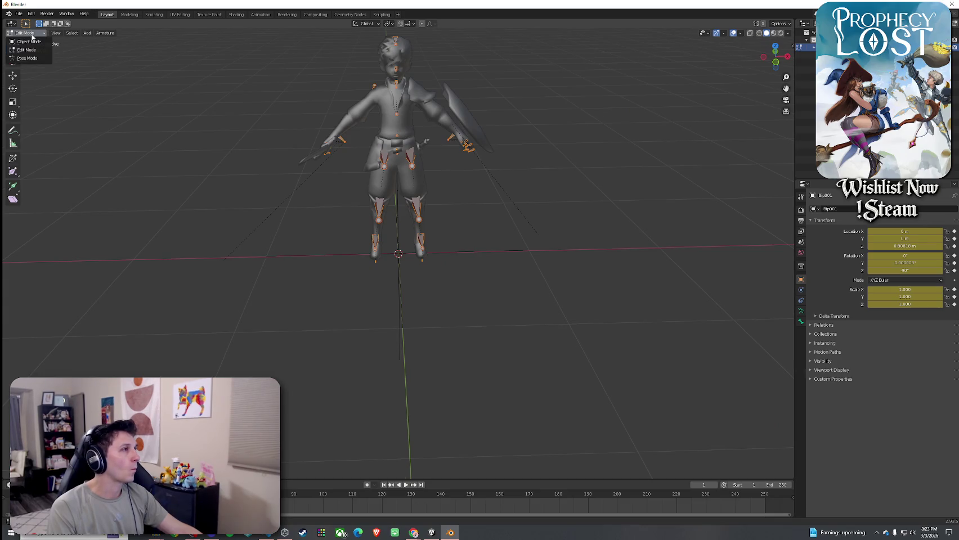
click(26, 56)
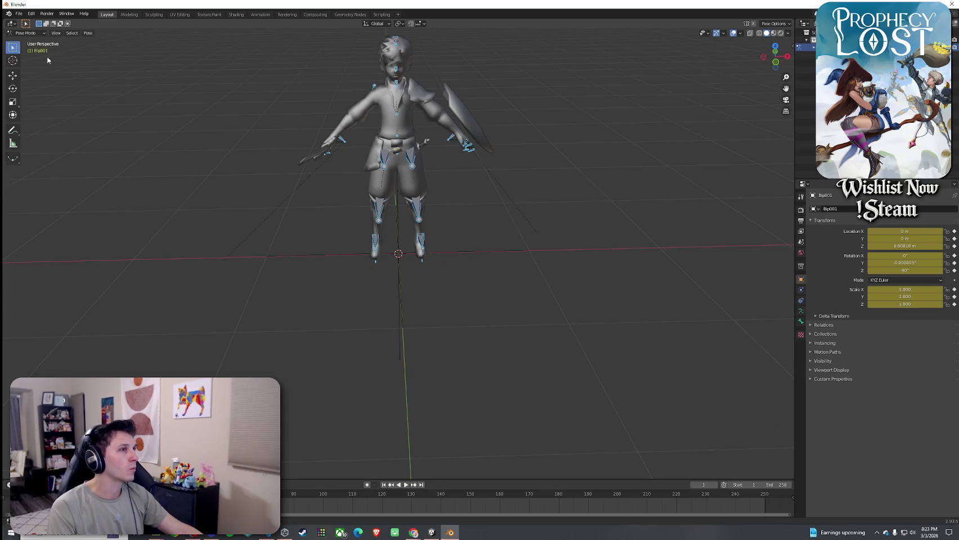
click(466, 145)
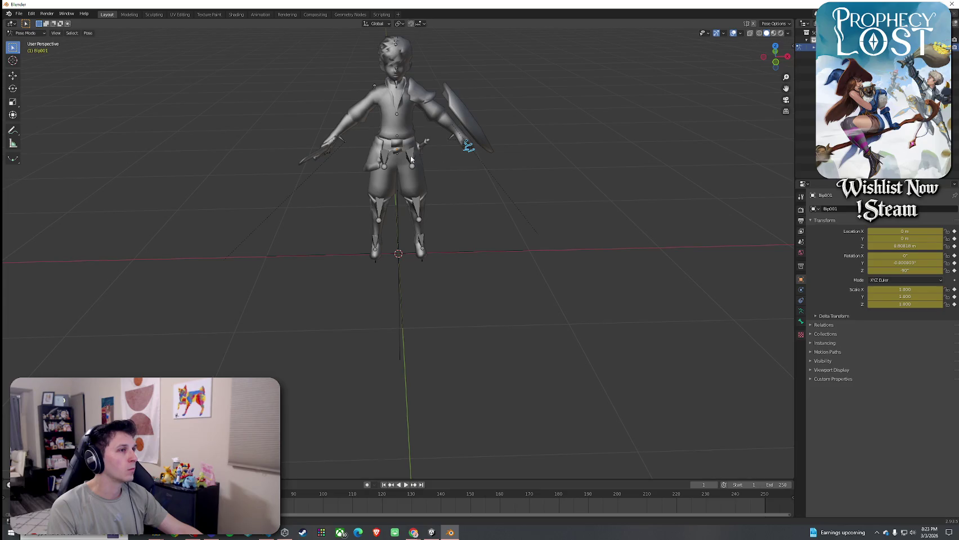
click(412, 167)
right_click(413, 169)
key(Escape)
key(c)
click(396, 163)
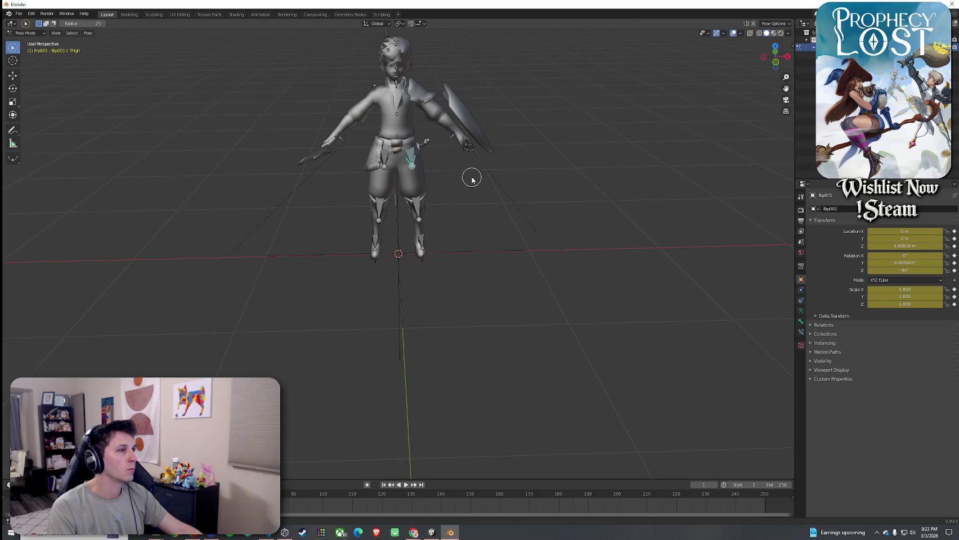
key(Tab)
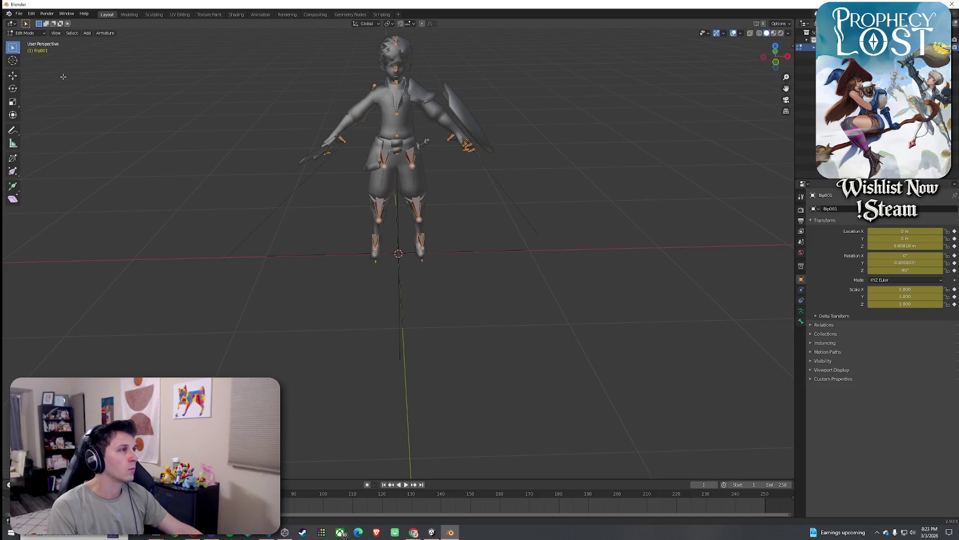
click(14, 78)
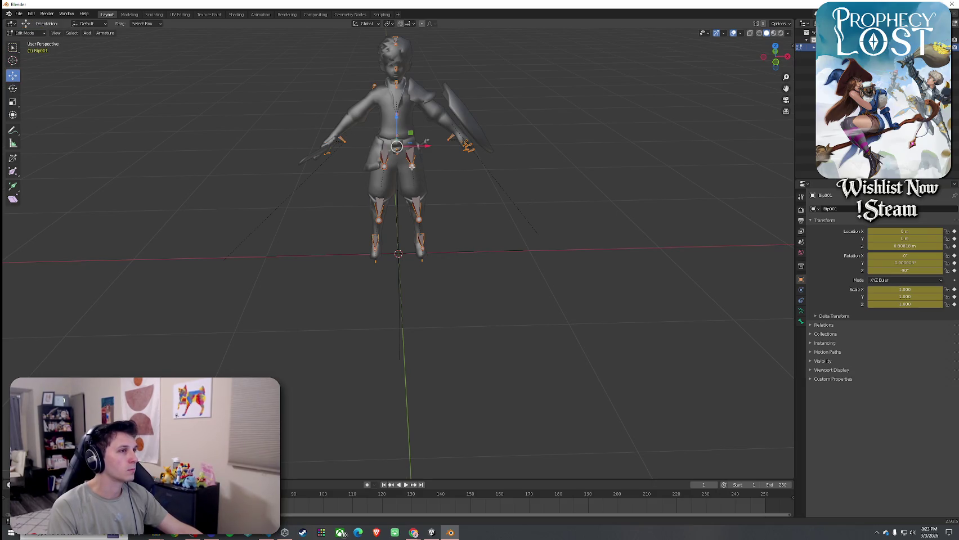
click(408, 148)
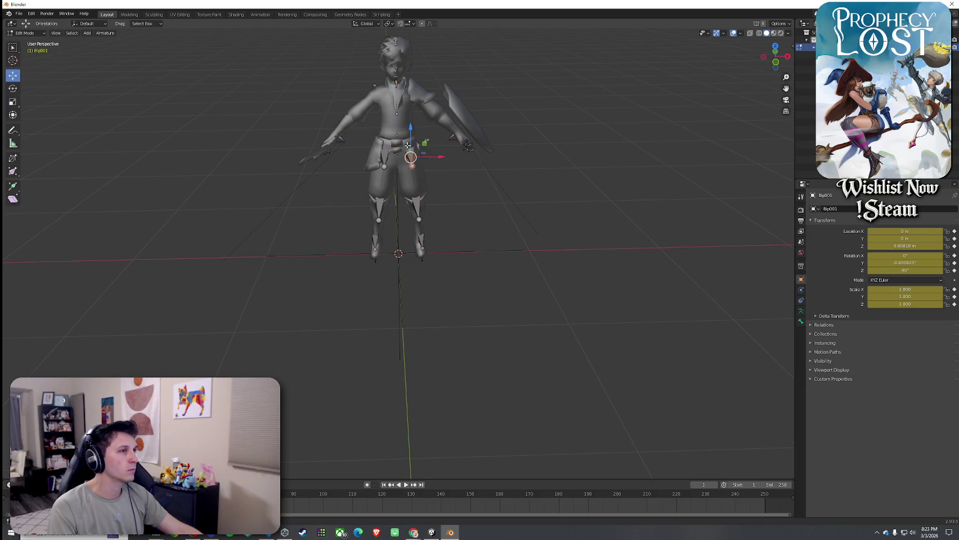
click(13, 89)
mouse_move(431, 146)
mouse_down()
mouse_move(447, 166)
mouse_move(436, 183)
mouse_move(450, 200)
mouse_move(444, 170)
mouse_move(394, 152)
mouse_move(417, 149)
mouse_move(401, 144)
mouse_move(410, 123)
mouse_move(321, 115)
mouse_move(406, 134)
mouse_up()
right_click(451, 199)
right_click(443, 175)
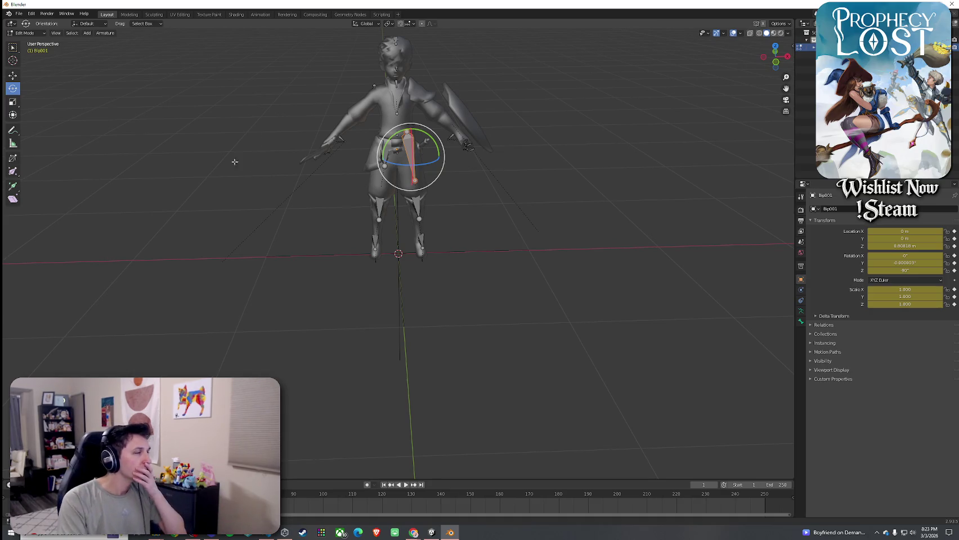
click(26, 33)
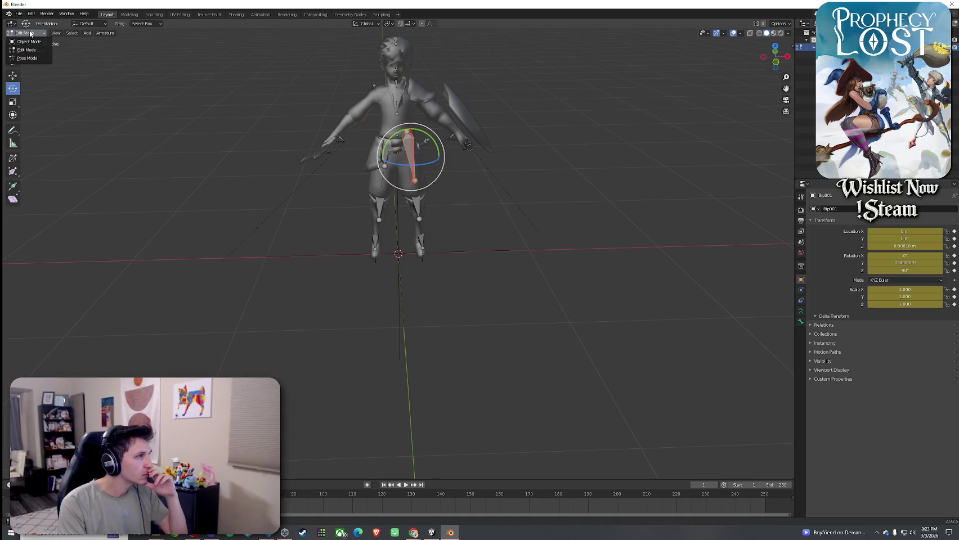
Toggle the rig to Object Mode and back to Edit Mode, then select all bones
click(29, 42)
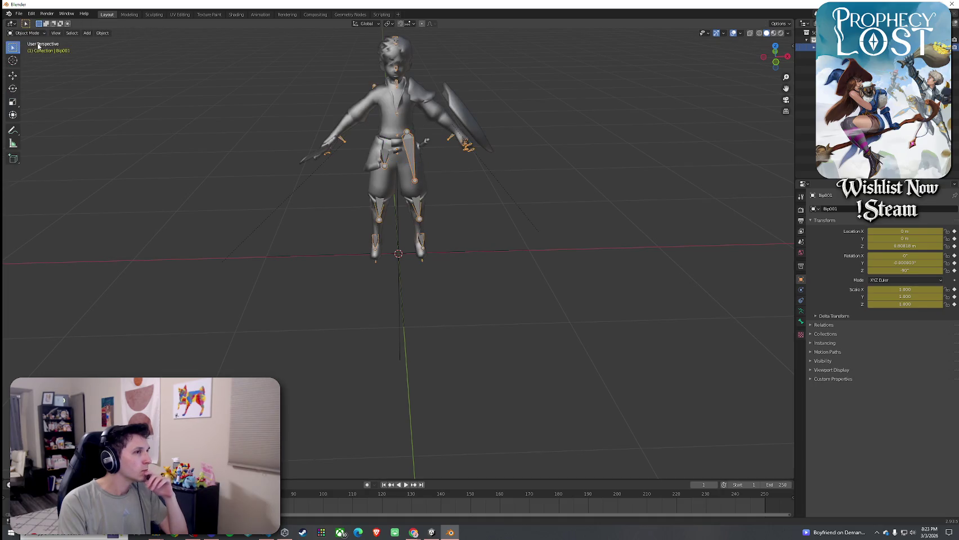
click(27, 33)
click(34, 50)
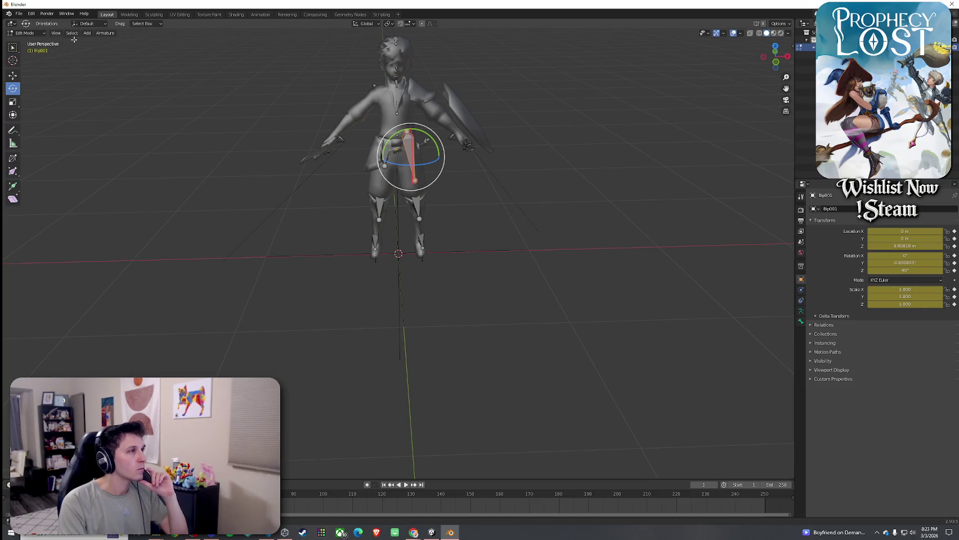
click(90, 24)
click(146, 24)
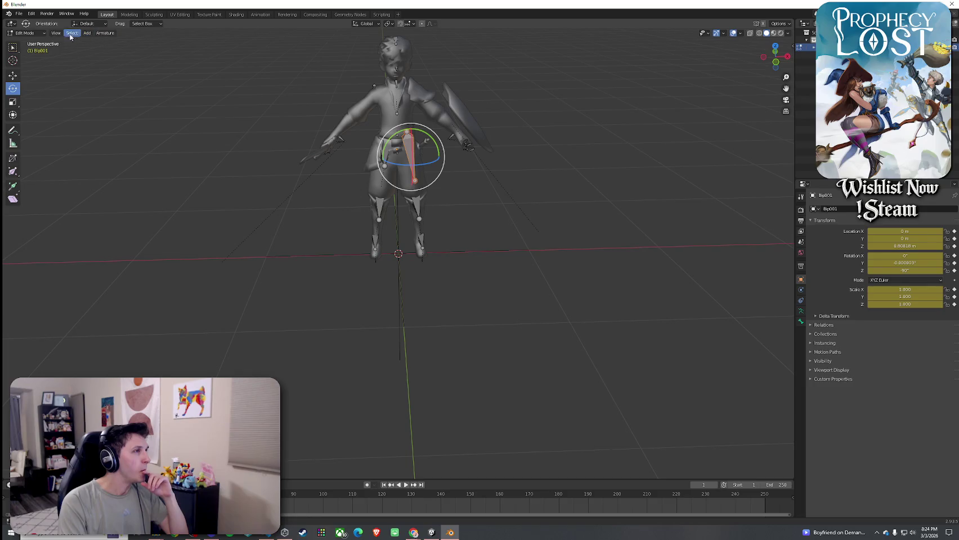
click(103, 33)
mouse_move(85, 34)
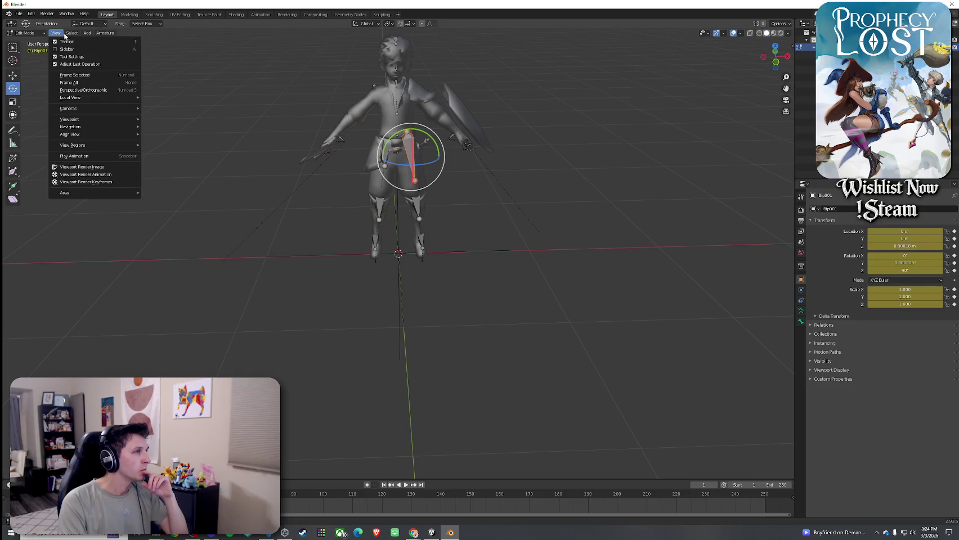
click(80, 42)
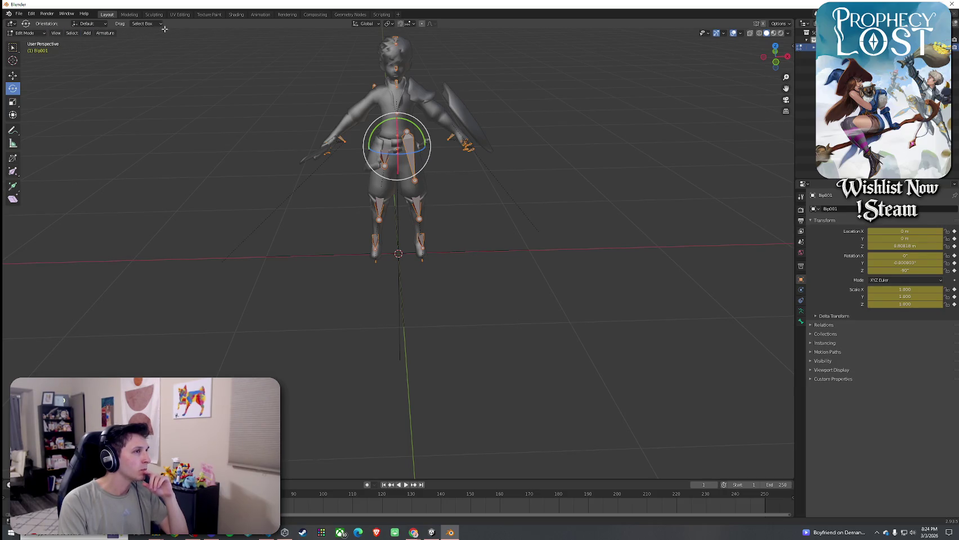
Toggle Object/Edit Mode again and expand the Outliner to select the body mesh and next object
click(25, 33)
click(29, 41)
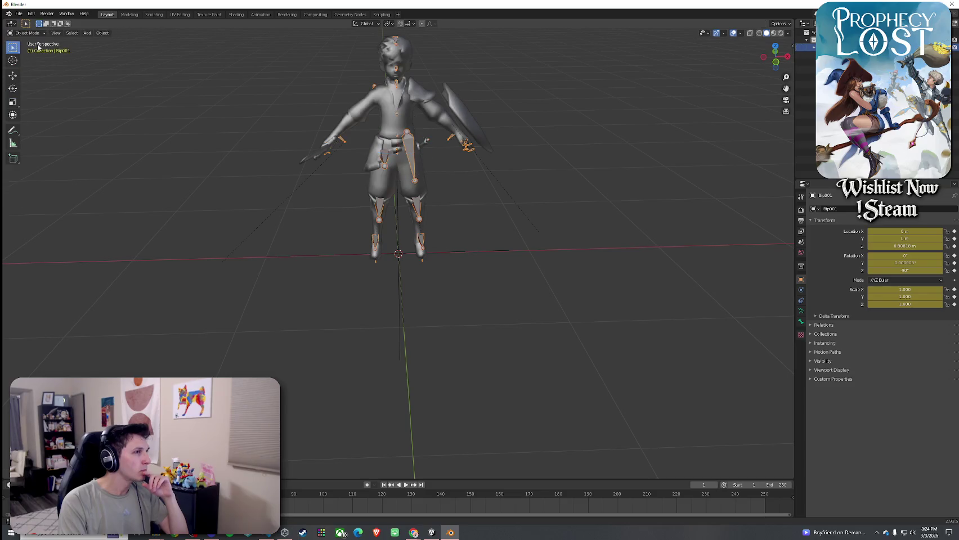
click(25, 33)
click(35, 50)
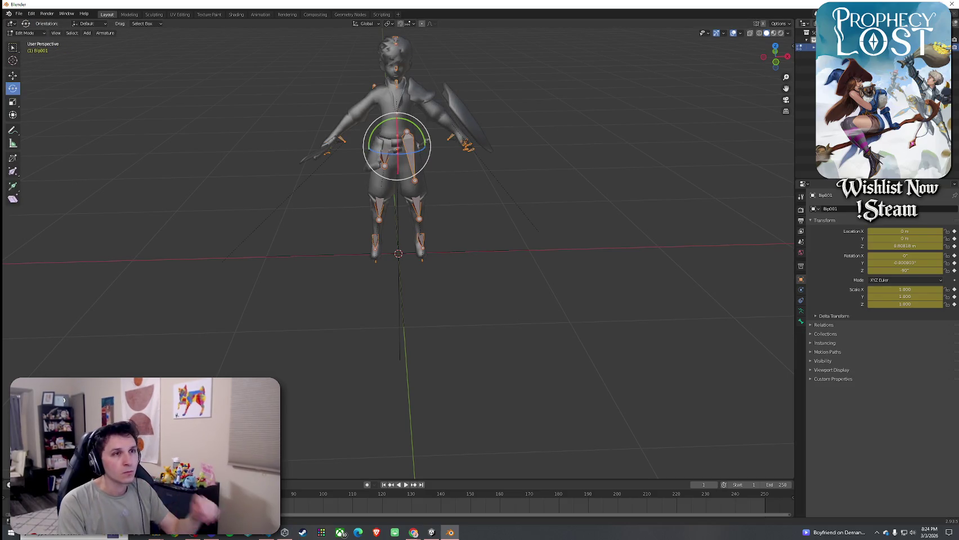
click(812, 50)
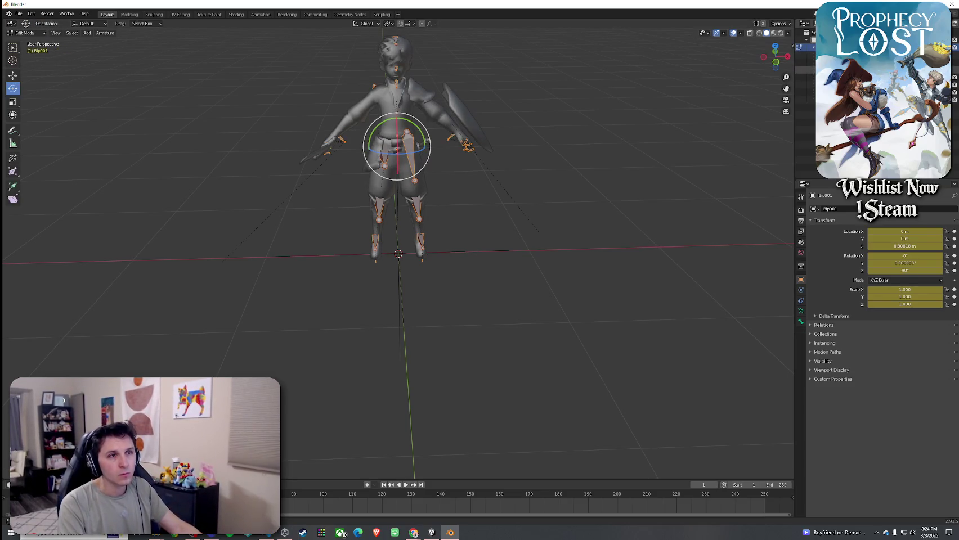
click(810, 70)
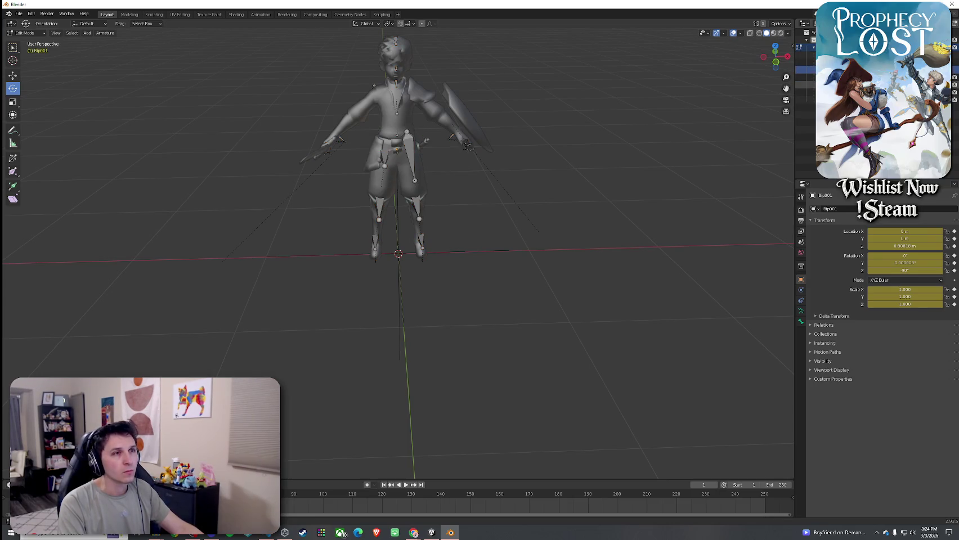
click(810, 85)
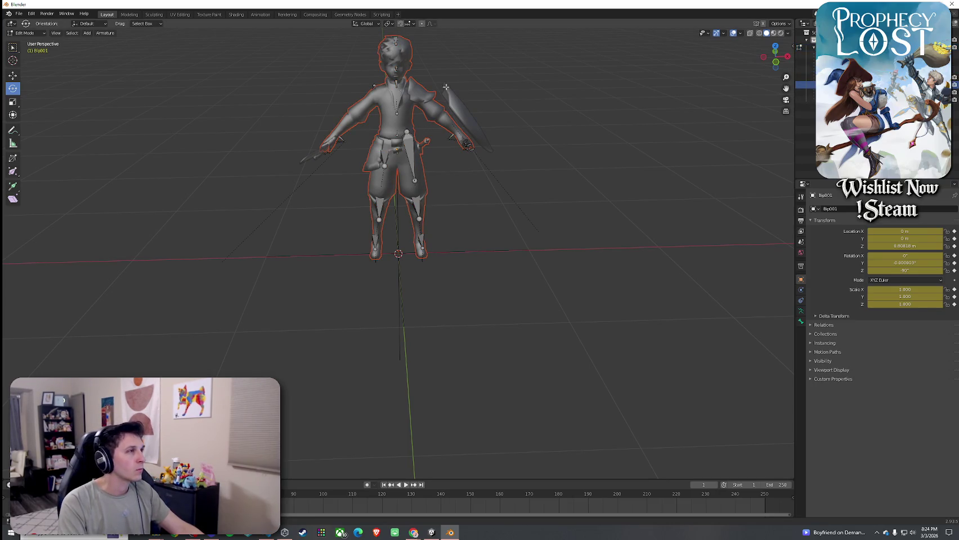
click(808, 91)
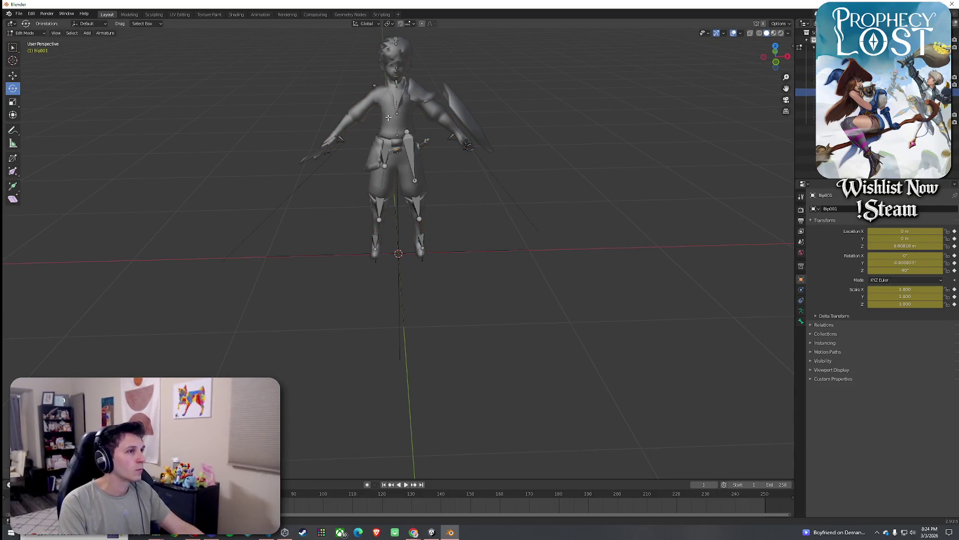
From a high side view, switch the rig to Object Mode and back to Edit Mode
drag(387, 117, 298, 96)
click(33, 33)
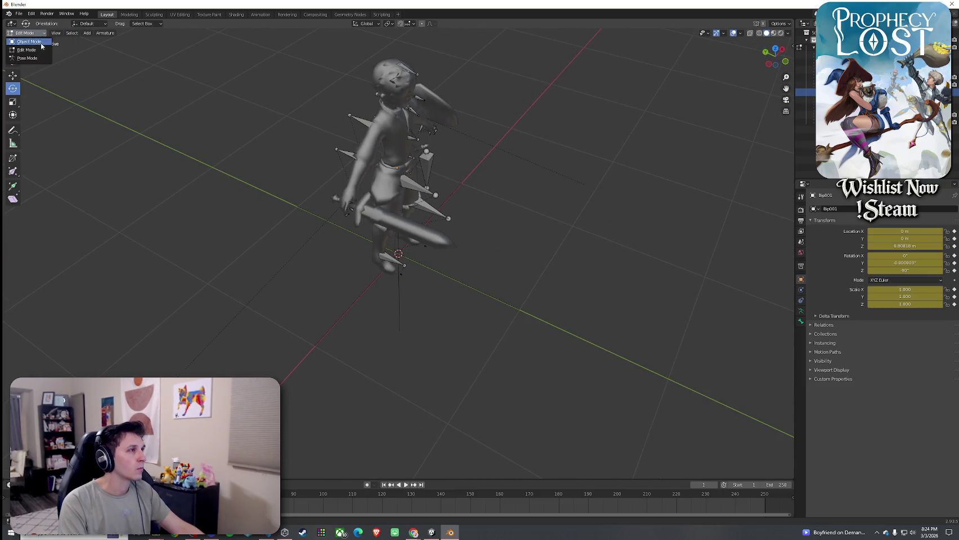
click(27, 58)
click(25, 32)
click(31, 42)
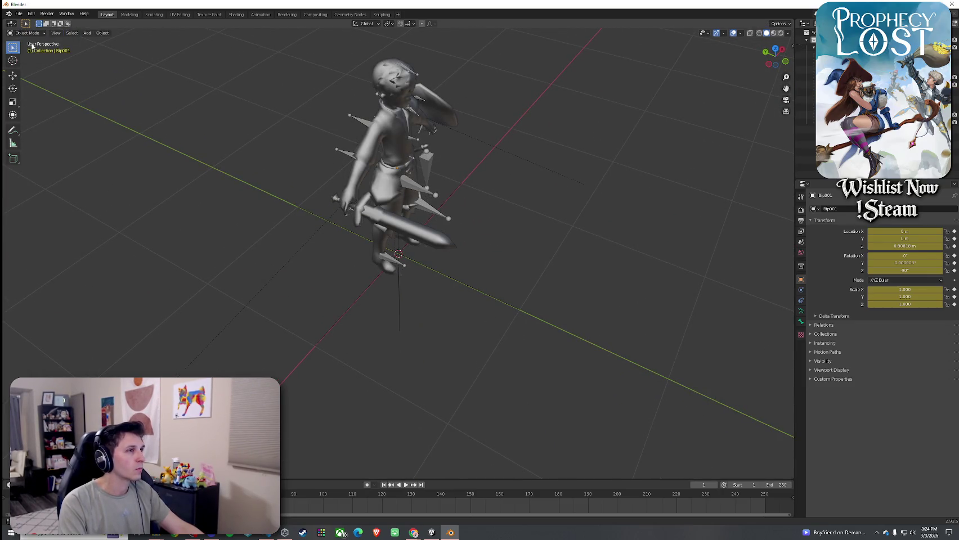
click(26, 32)
click(33, 50)
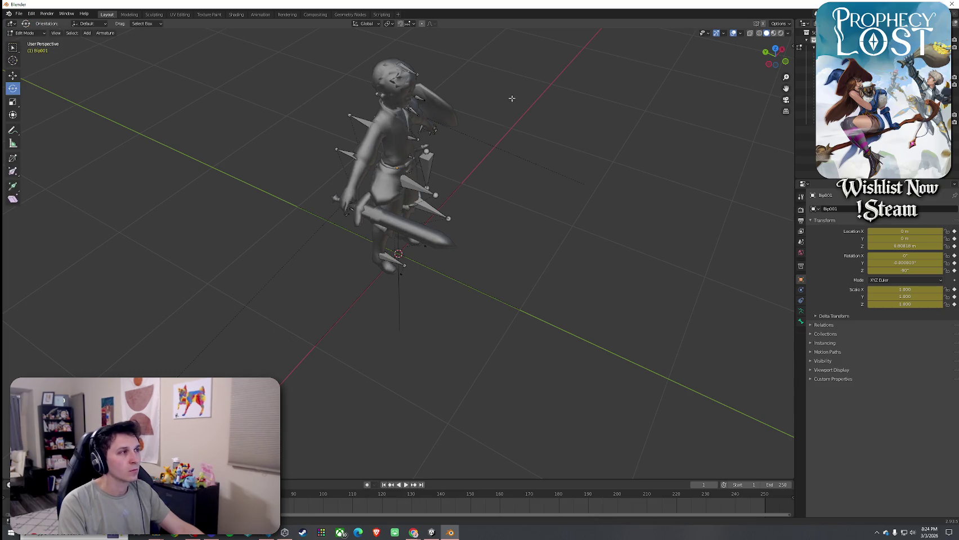
Select the shield, body mesh and next object in the Outliner, then open the Modeling workspace
drag(728, 125, 731, 112)
click(811, 116)
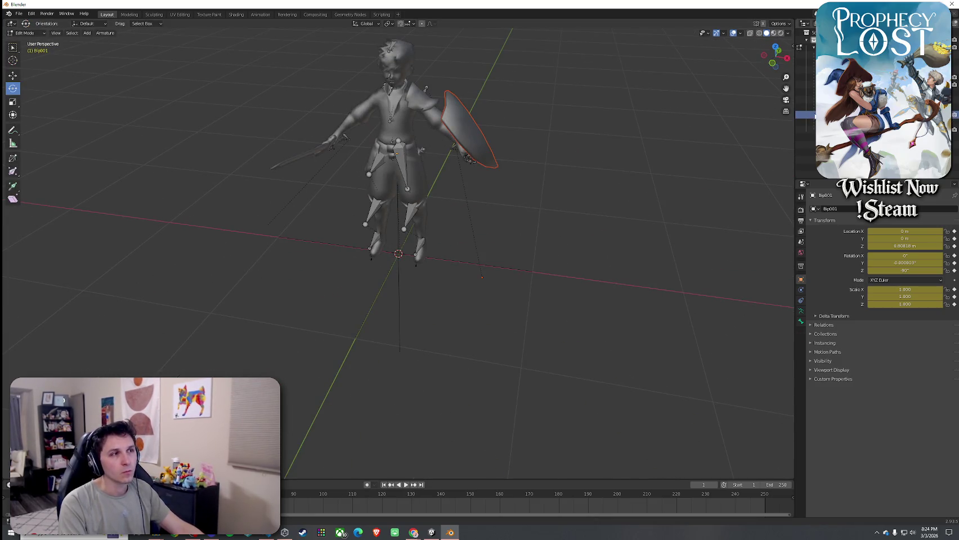
click(810, 84)
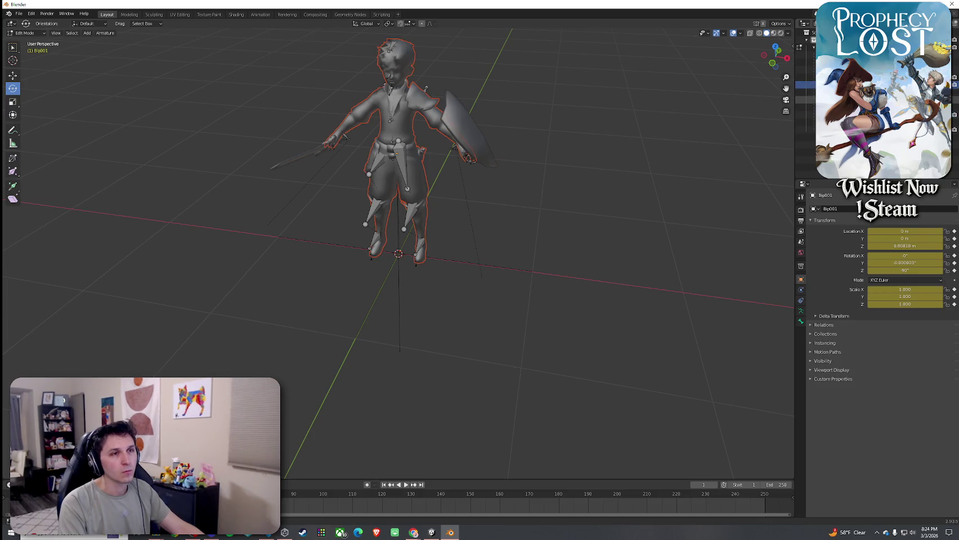
click(810, 93)
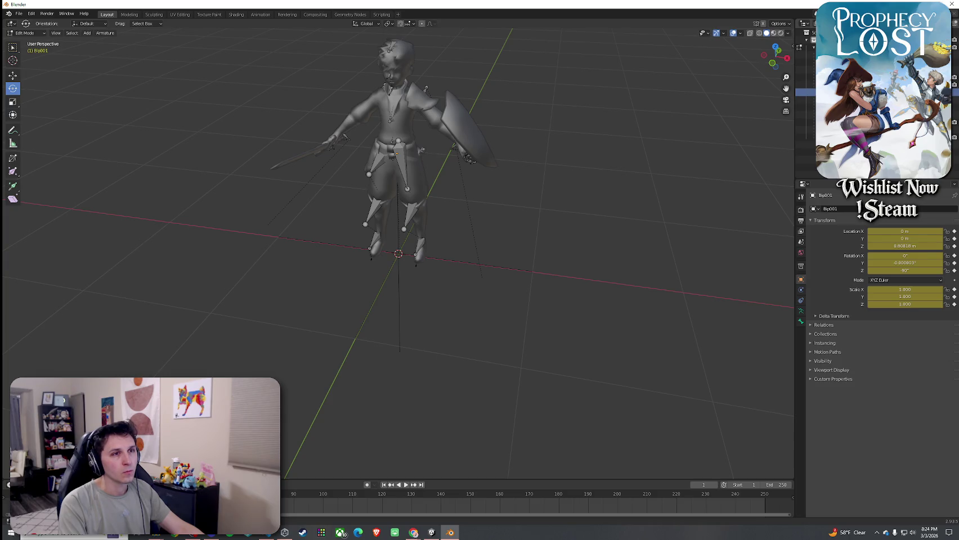
right_click(813, 93)
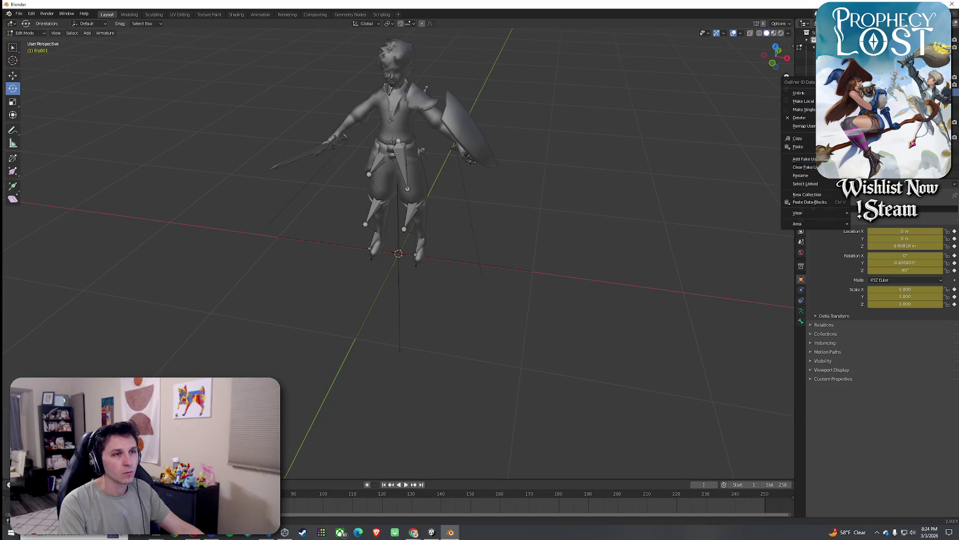
drag(692, 157, 407, 69)
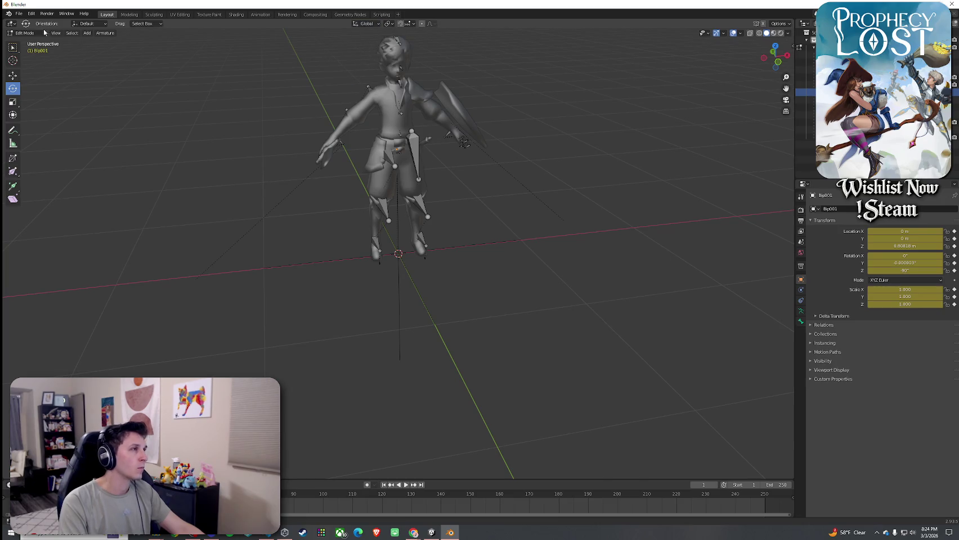
click(26, 34)
click(34, 50)
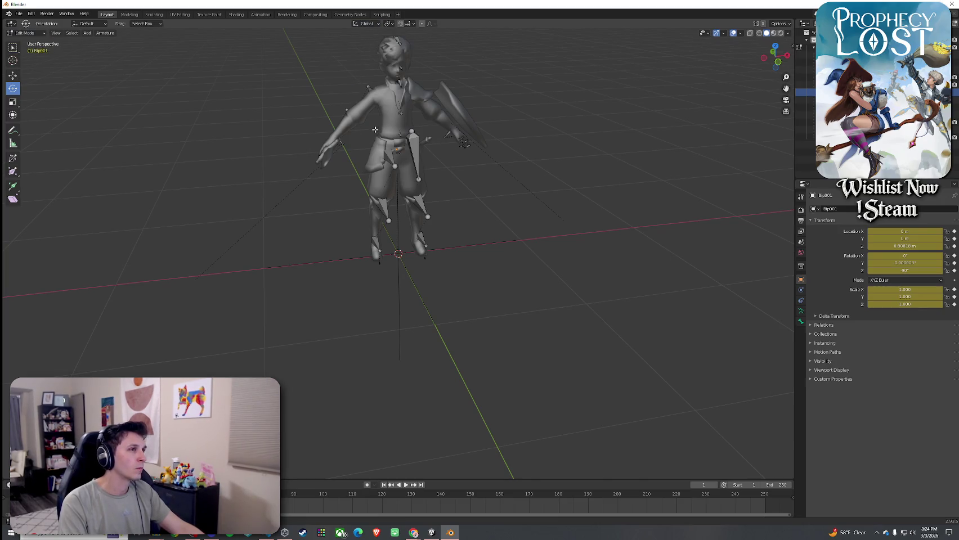
click(129, 14)
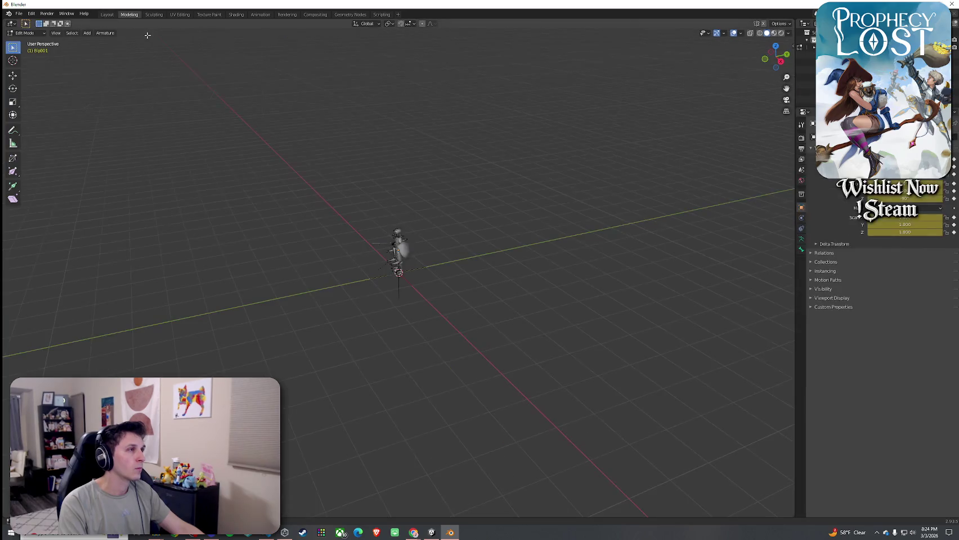
Select the body mesh and the objects below it in the Outliner, ending on the body mesh
scroll(386, 208, up, 7)
scroll(385, 202, up, 5)
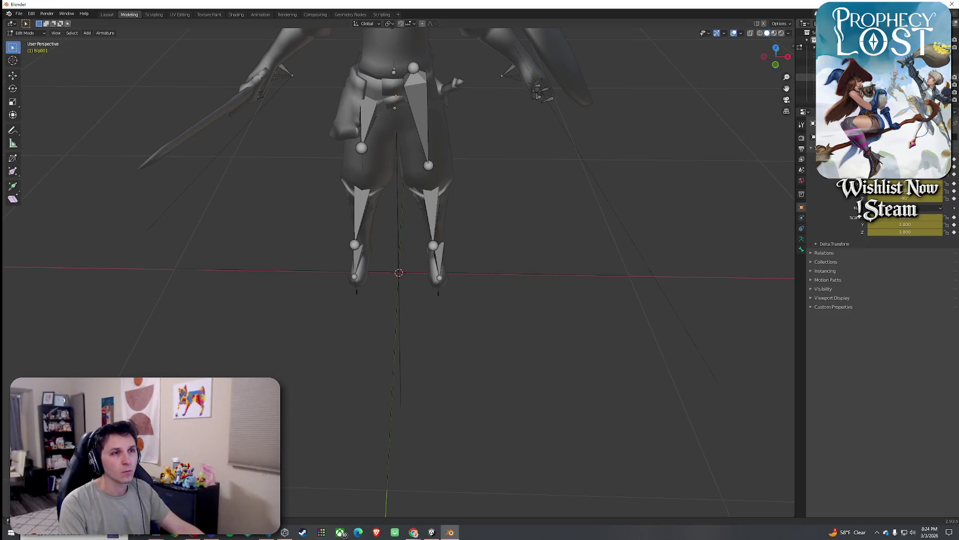
click(805, 84)
scroll(465, 120, down, 4)
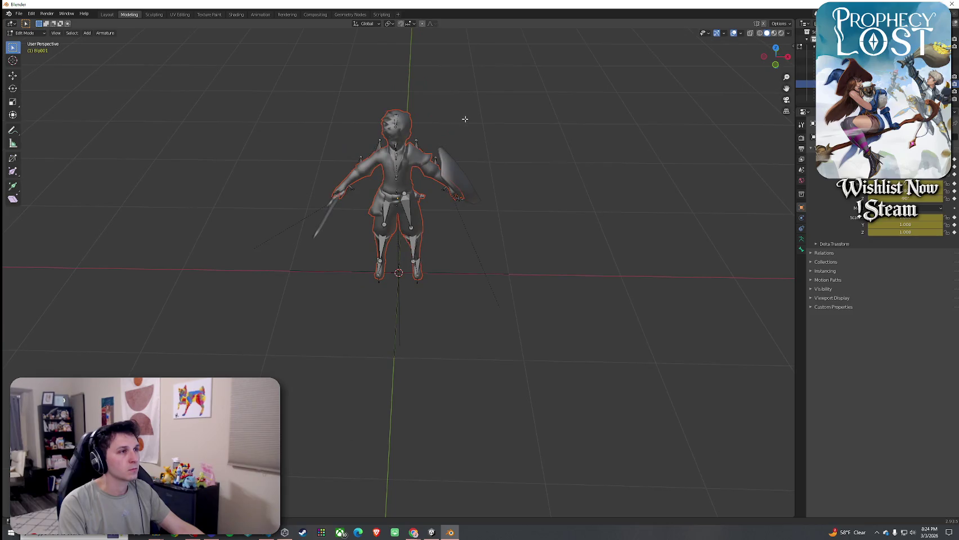
click(804, 91)
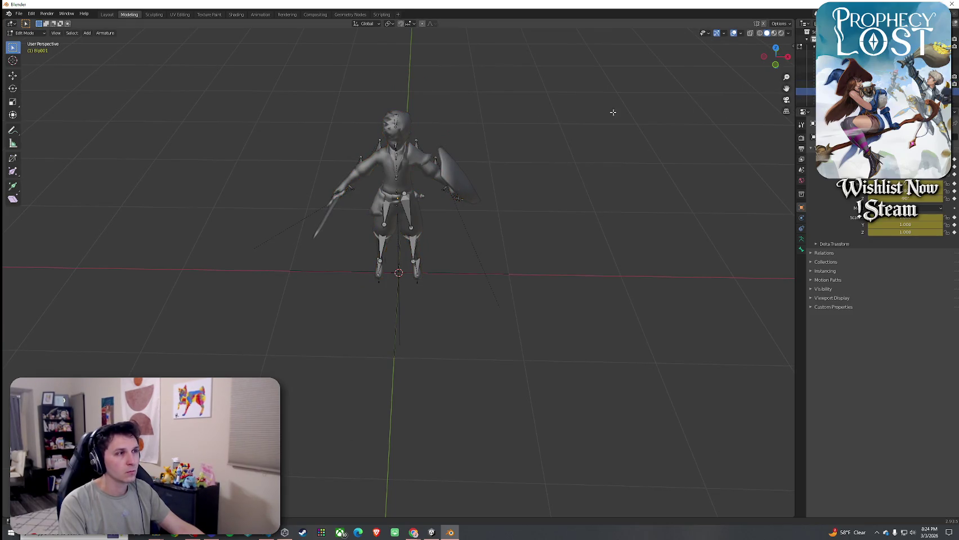
click(804, 100)
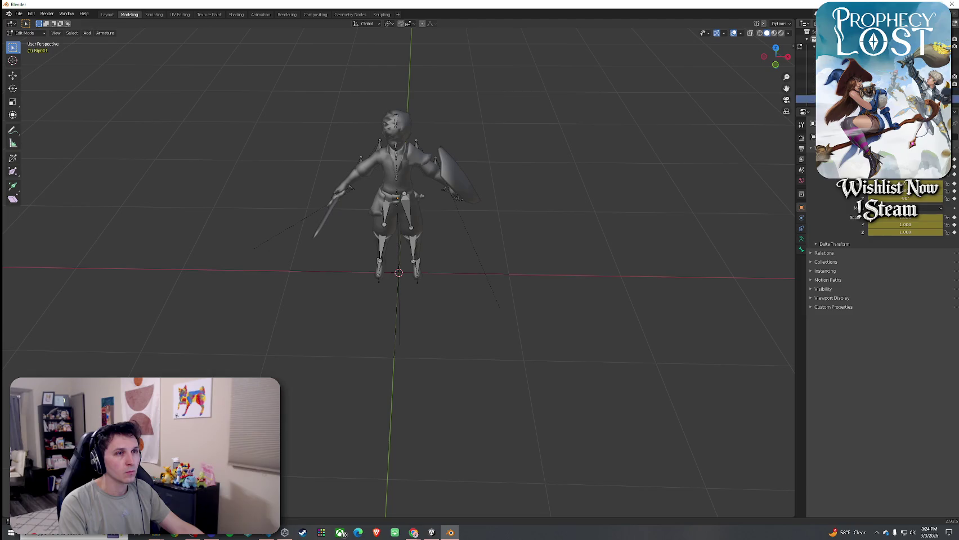
click(804, 83)
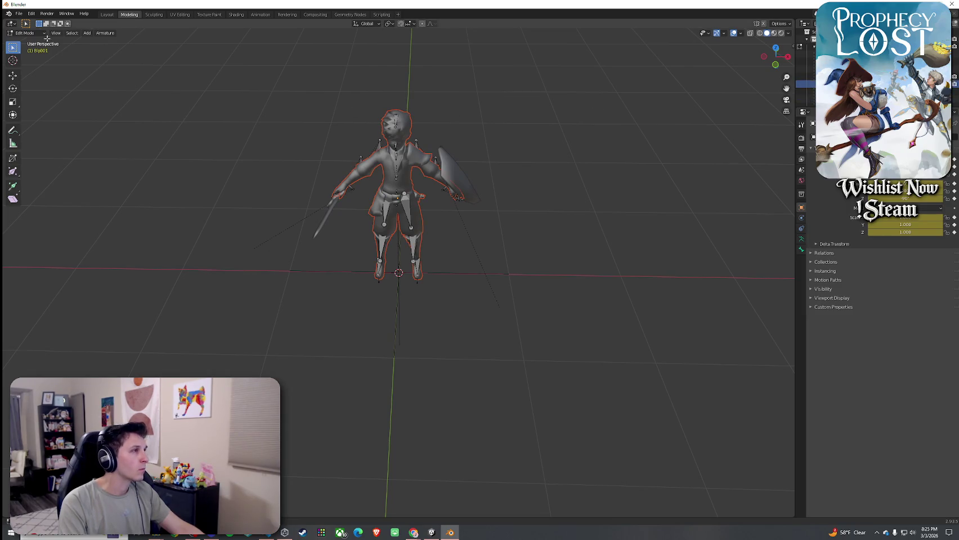
Switch to Object Mode, select all objects, orbit to a rear view, and close Blender
click(34, 33)
click(37, 43)
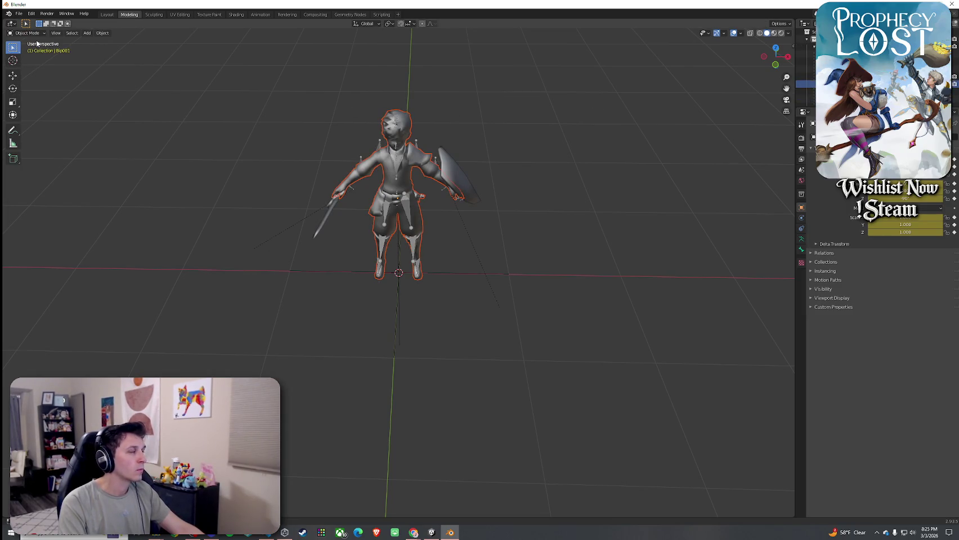
click(67, 35)
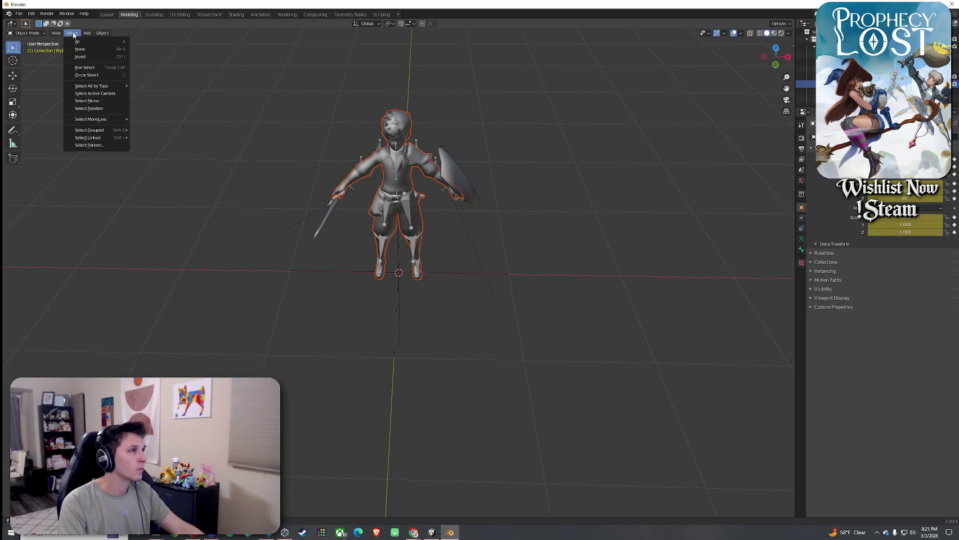
click(83, 41)
mouse_move(294, 126)
mouse_down()
mouse_move(111, 71)
mouse_move(302, 104)
mouse_move(278, 93)
mouse_move(313, 108)
mouse_up()
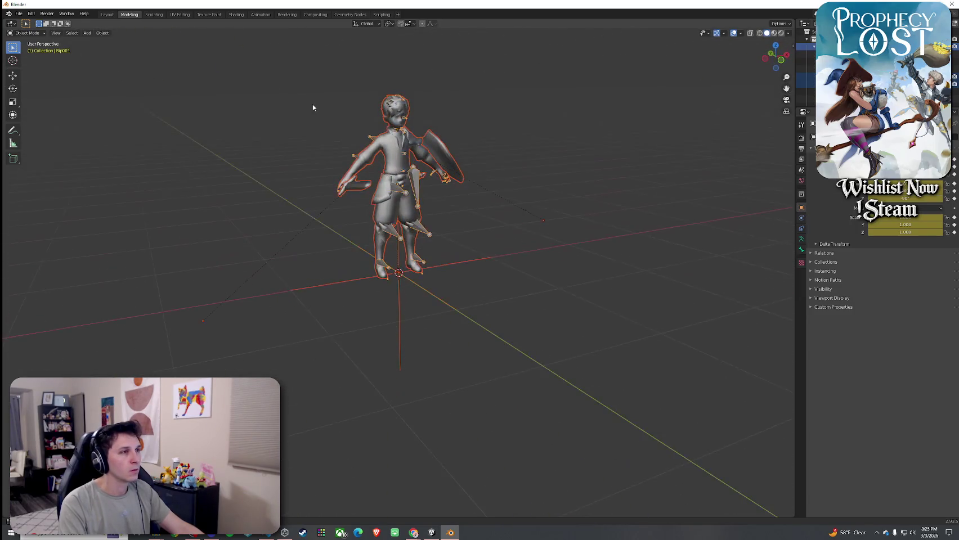
click(952, 3)
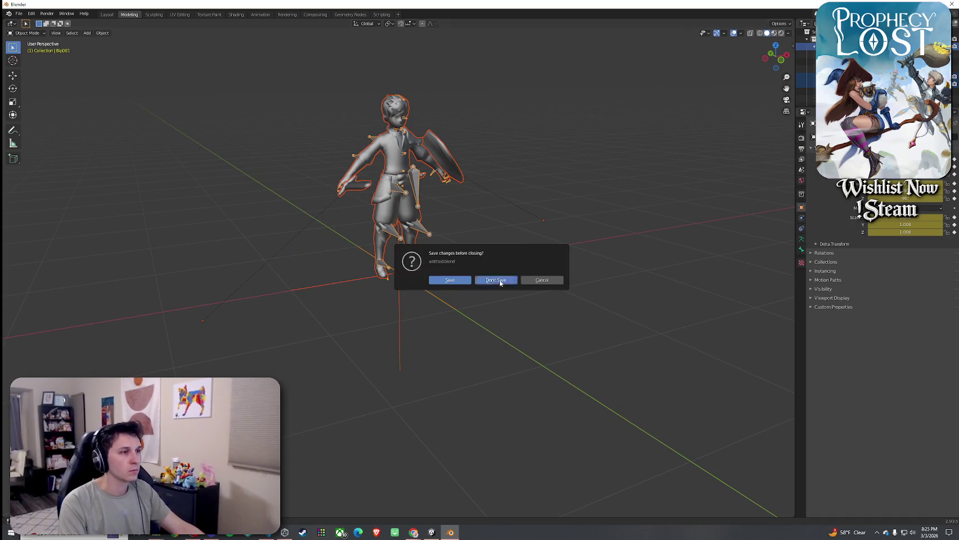
Close Blender without saving, then list the Animator layers and zoom out the upperBody graph
click(499, 283)
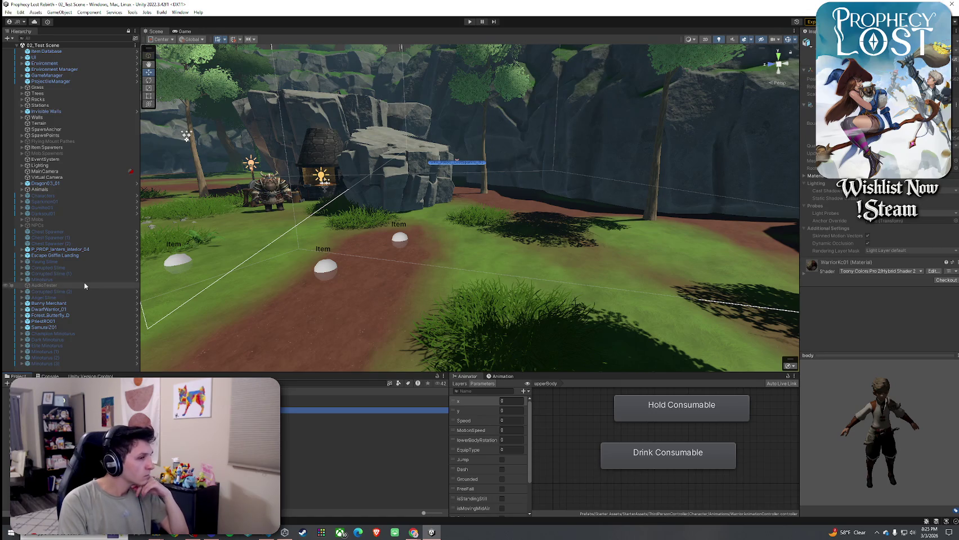
click(466, 384)
scroll(608, 459, down, 8)
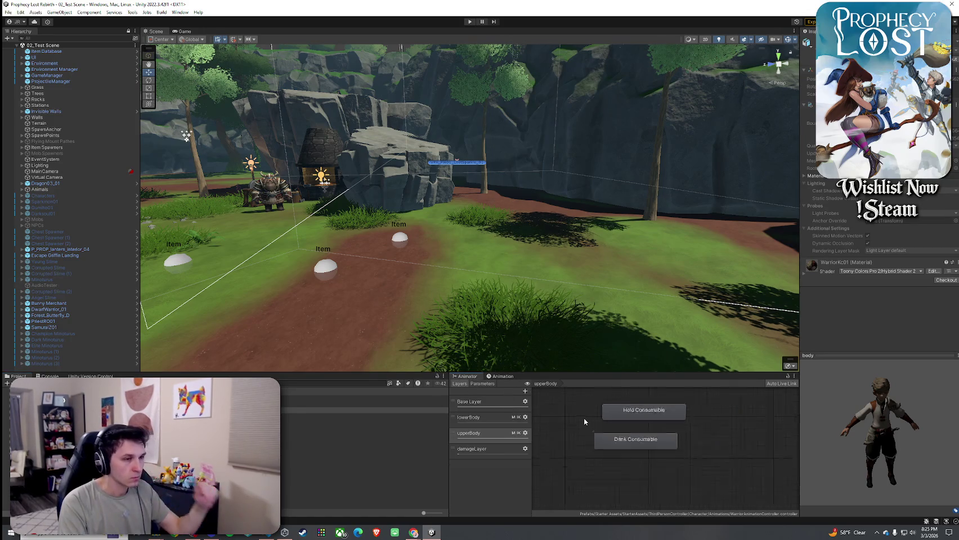
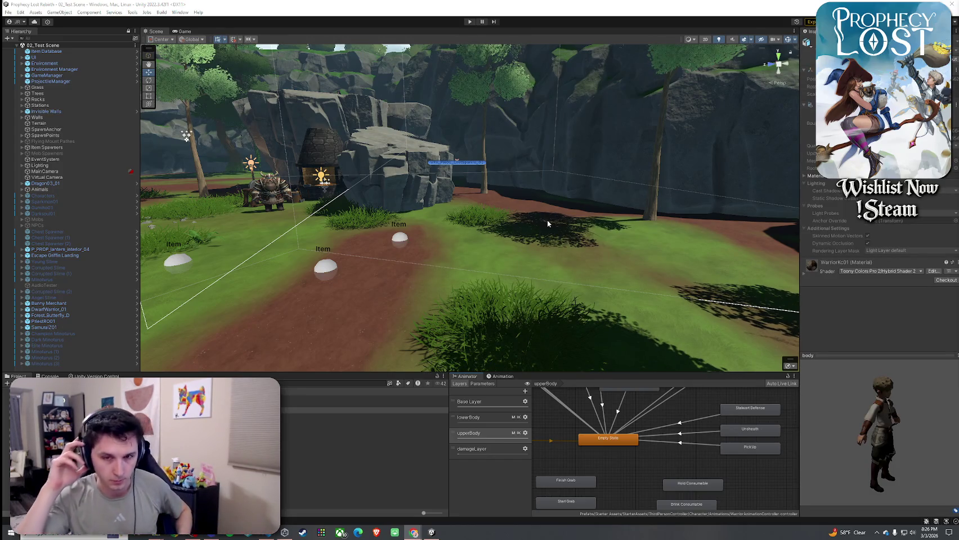
Enter Play mode and hit START GAME so the player character spawns
click(470, 22)
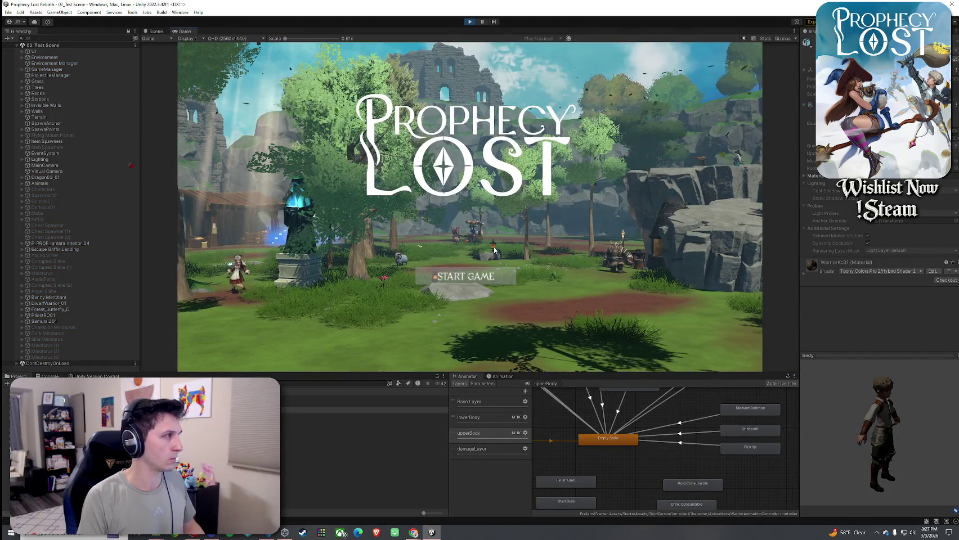
click(473, 275)
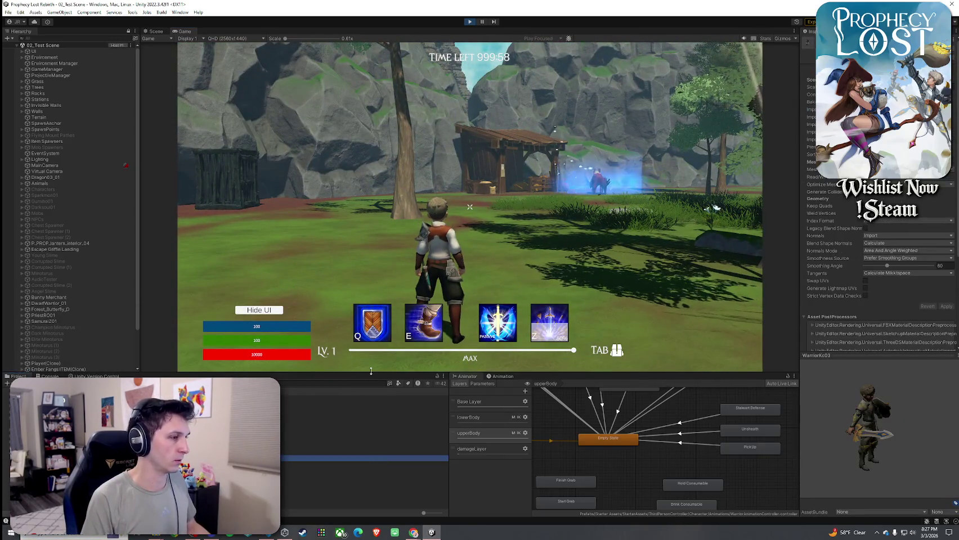
Enlarge the bottom panels, then show and clear the Console
drag(371, 372, 373, 267)
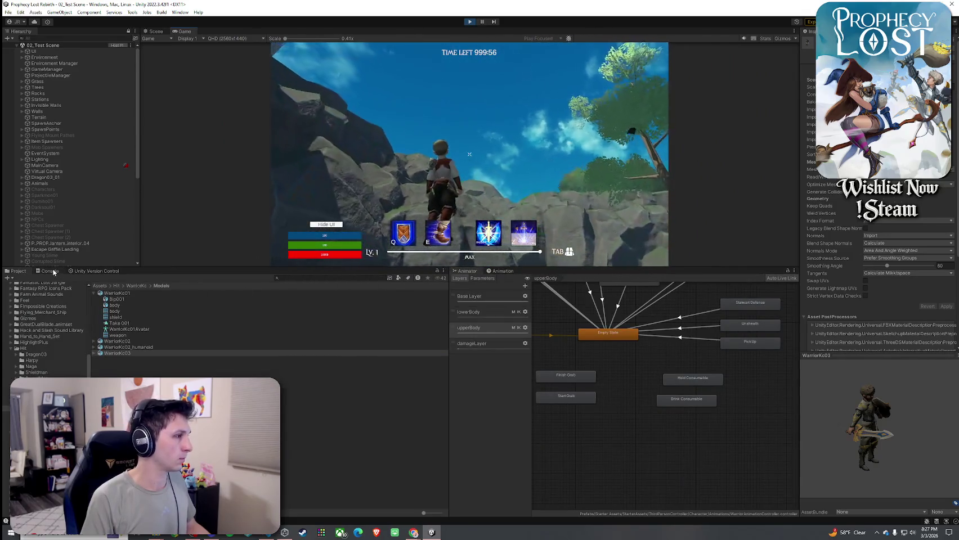
click(48, 271)
click(20, 278)
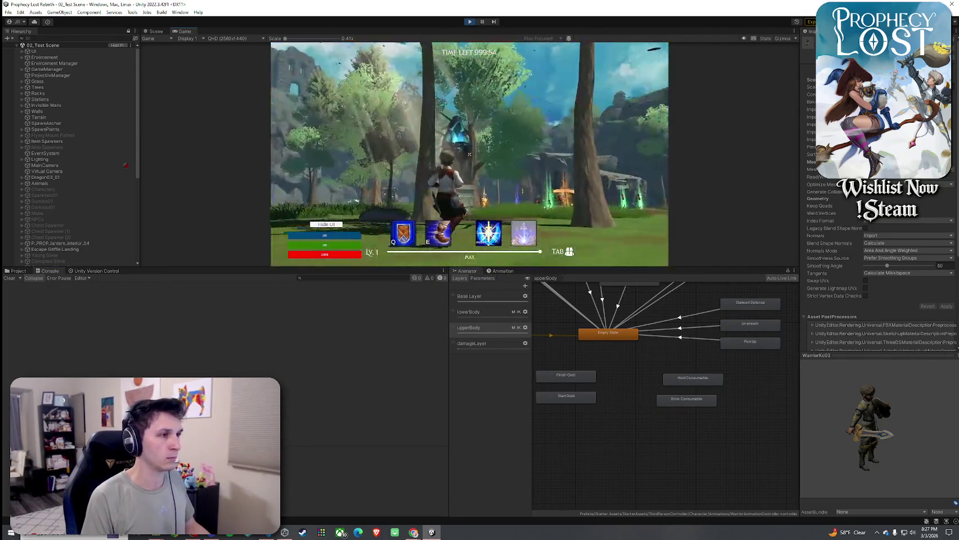
Run forward, equip the healing potion, clear the Console, then drink the potion
key(w)
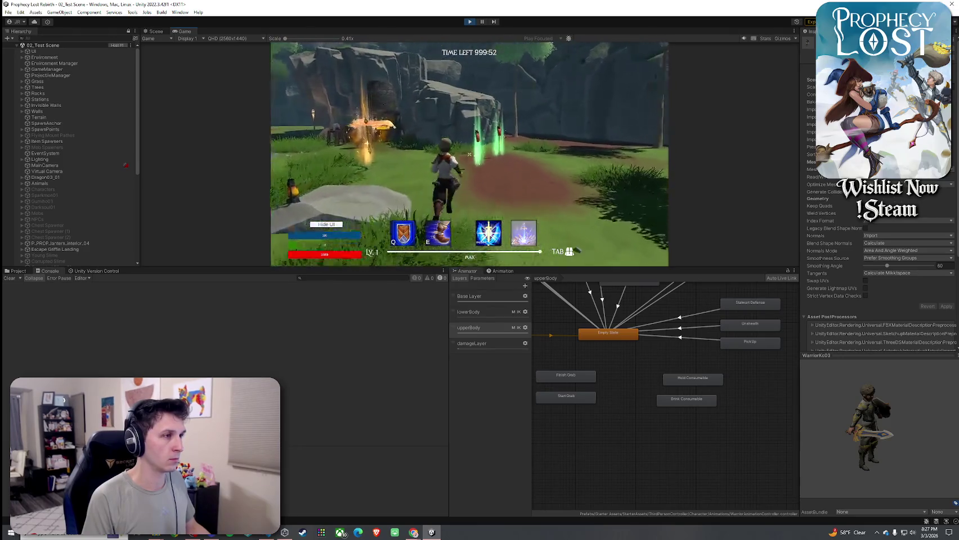
key(Tab)
key(Tab)
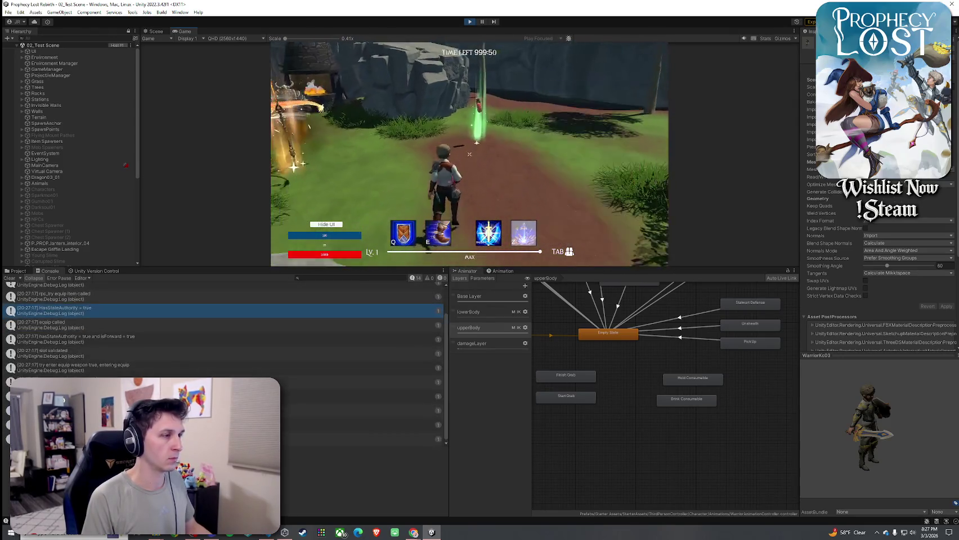
click(9, 278)
click(361, 202)
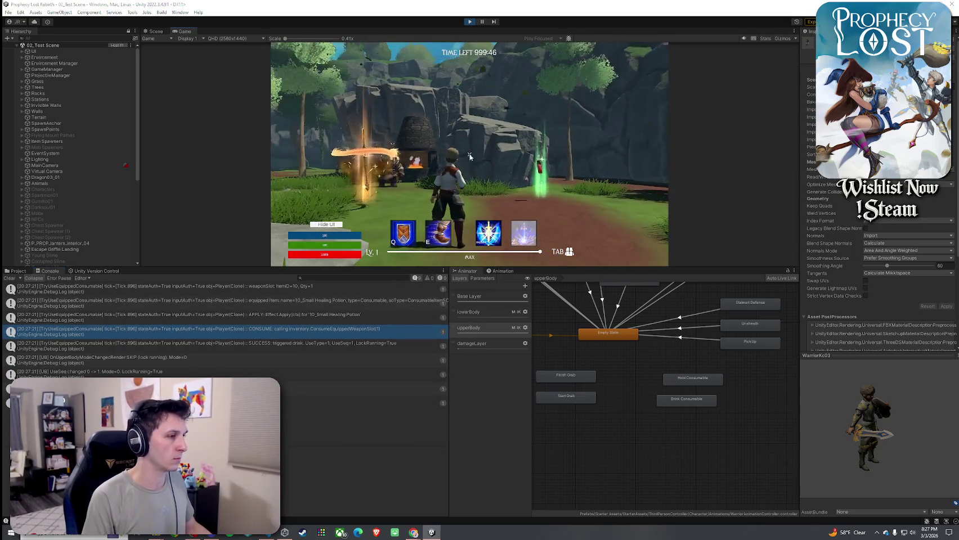
drag(415, 265, 421, 226)
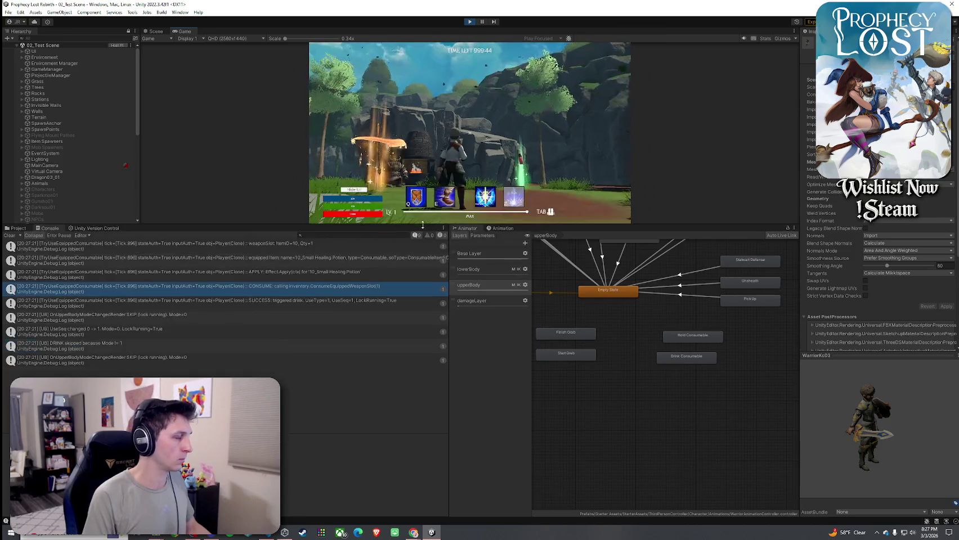
Snip the Console's potion-drink log area with Snipping Tool
text(snip)
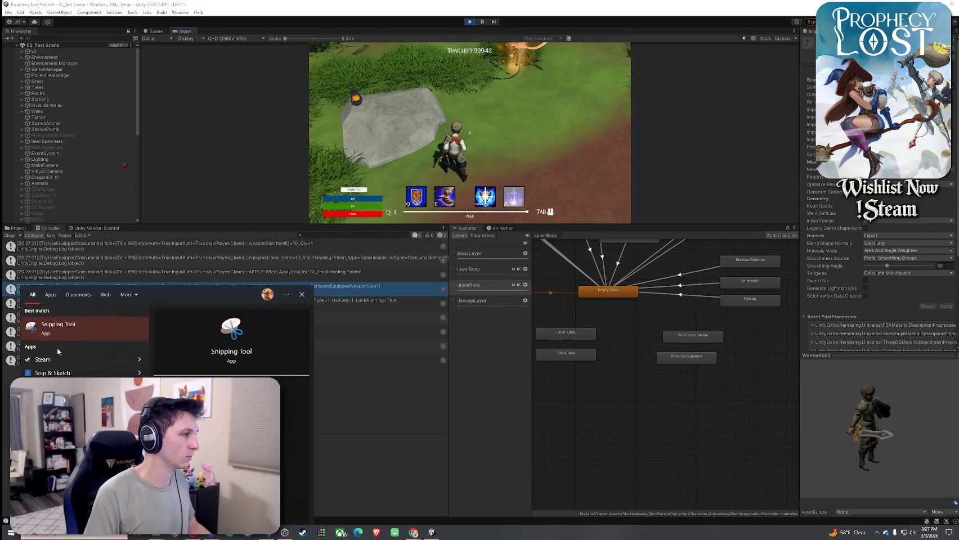
key(Return)
click(27, 91)
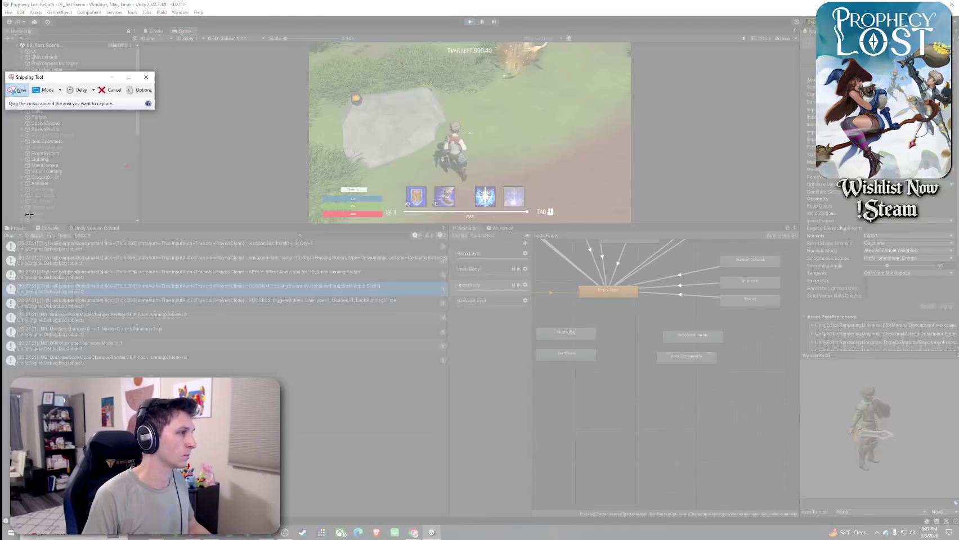
mouse_move(3, 233)
mouse_down()
mouse_move(283, 334)
mouse_move(454, 380)
mouse_up()
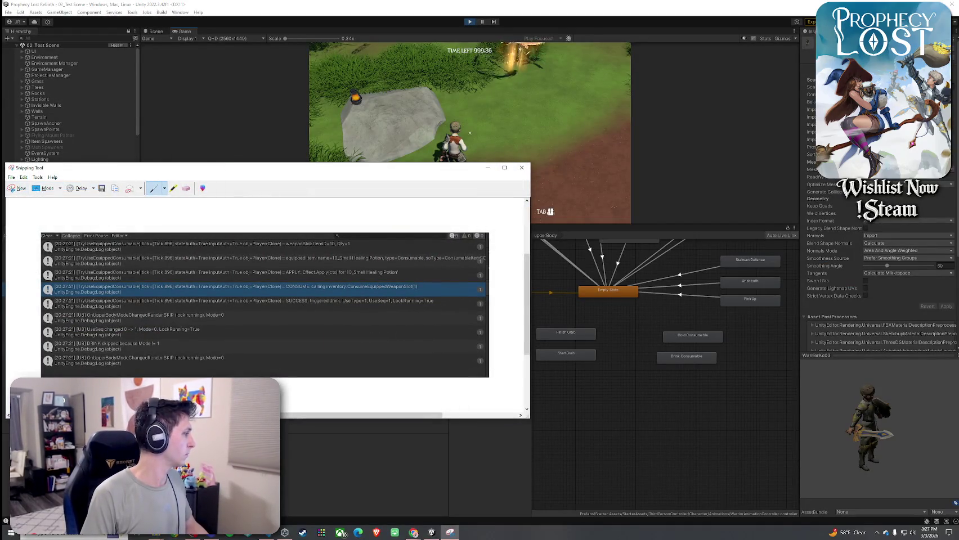
Close the snip without saving and stop play mode
key(alt+Tab)
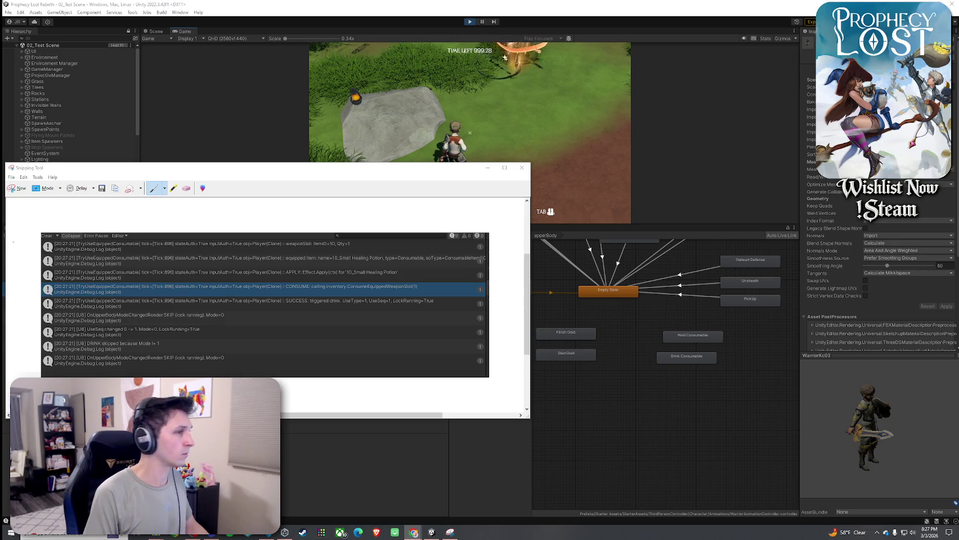
click(521, 167)
key(n)
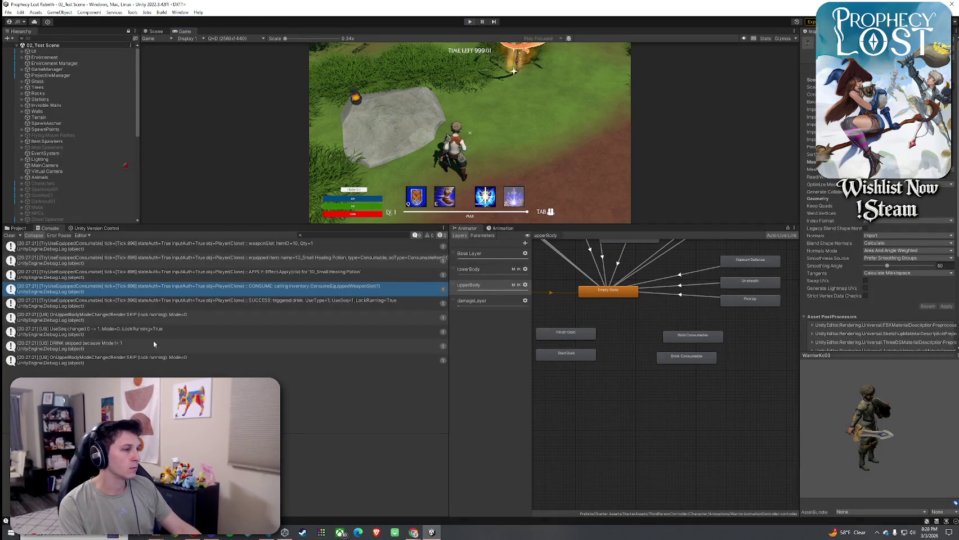
key(ctrl+p)
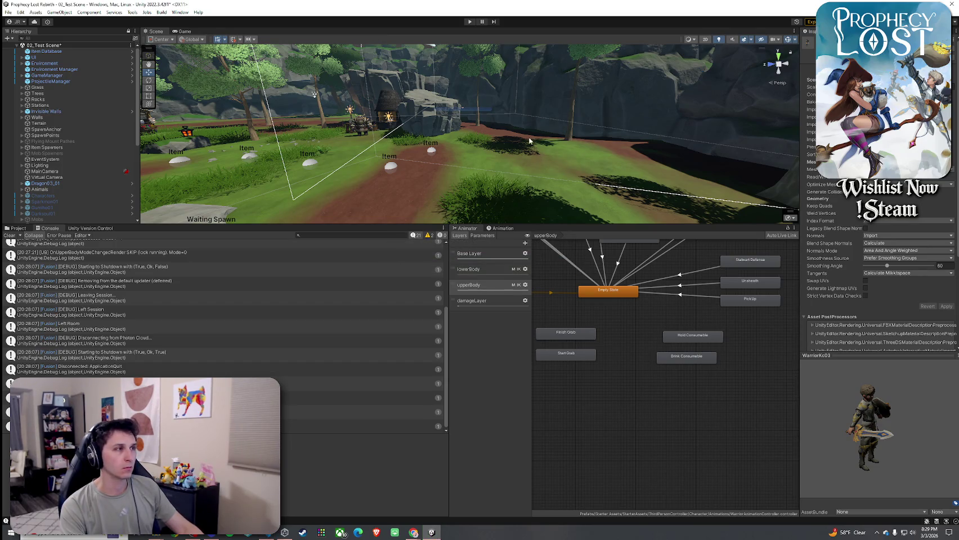
Clear the Console, enlarge the Scene view, save the scene, and restart the game session
click(10, 235)
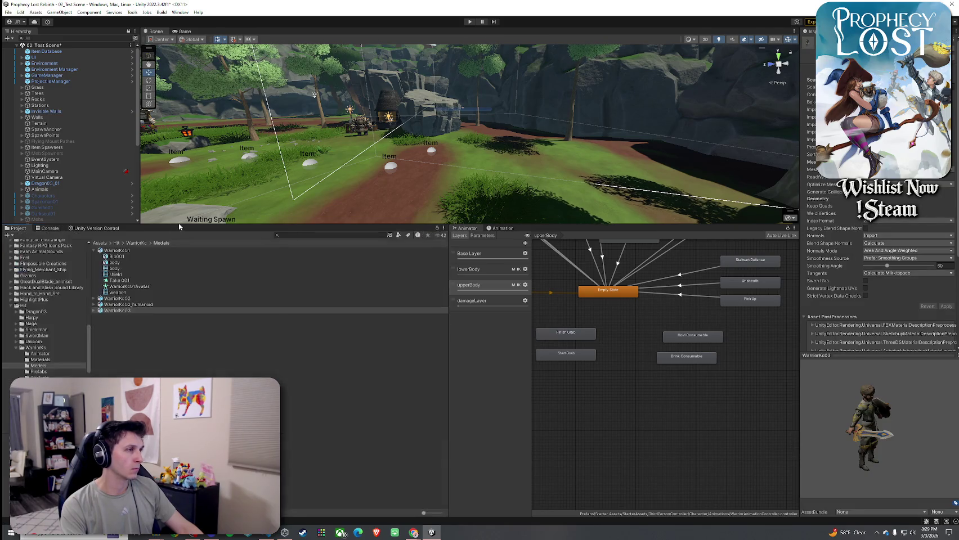
drag(184, 223, 175, 397)
key(ctrl+s)
key(ctrl+p)
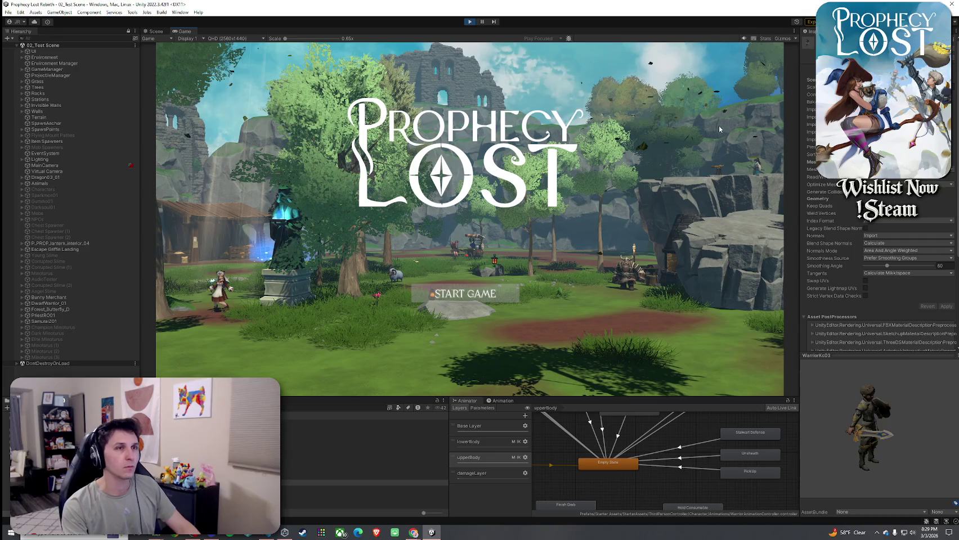
click(502, 300)
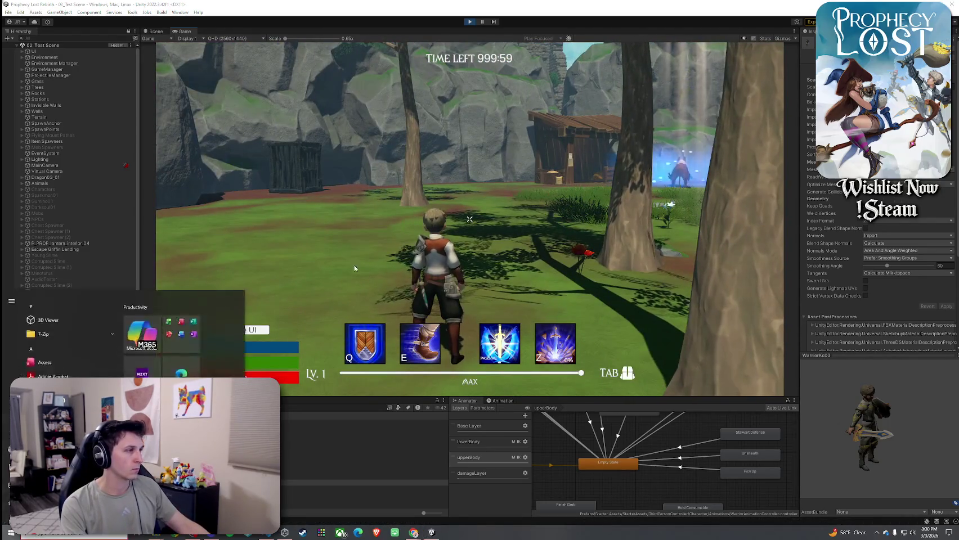
Select Player(Clone), run across the field, then enlarge and clear the Console
click(54, 249)
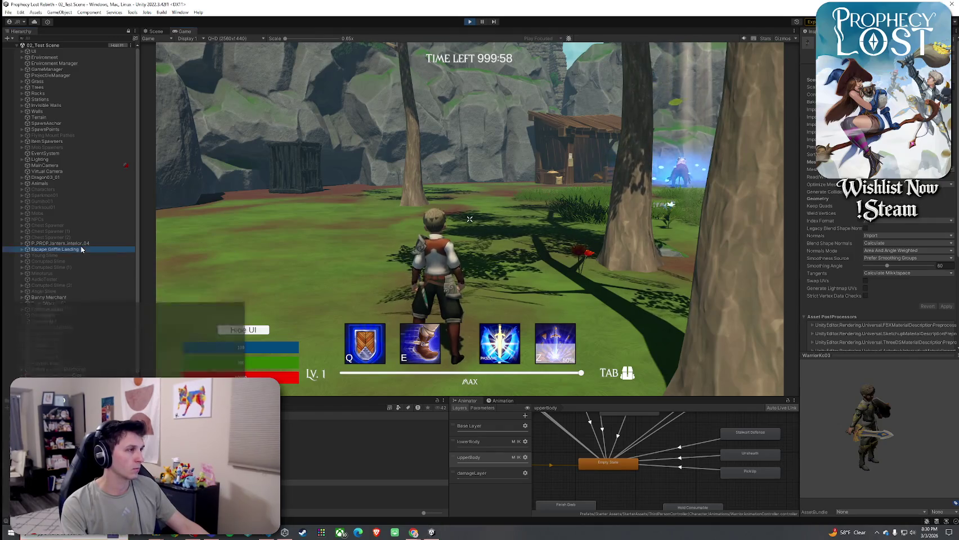
click(58, 364)
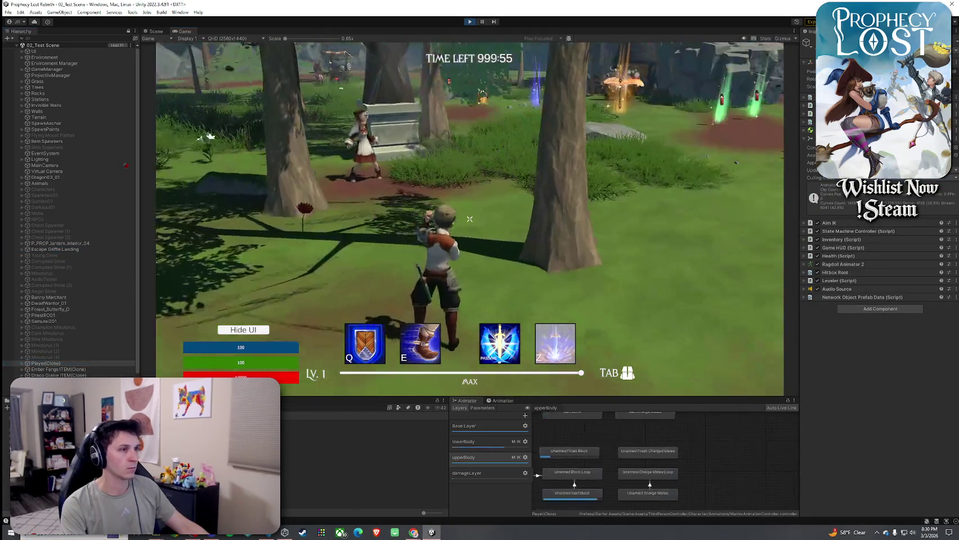
key(w)
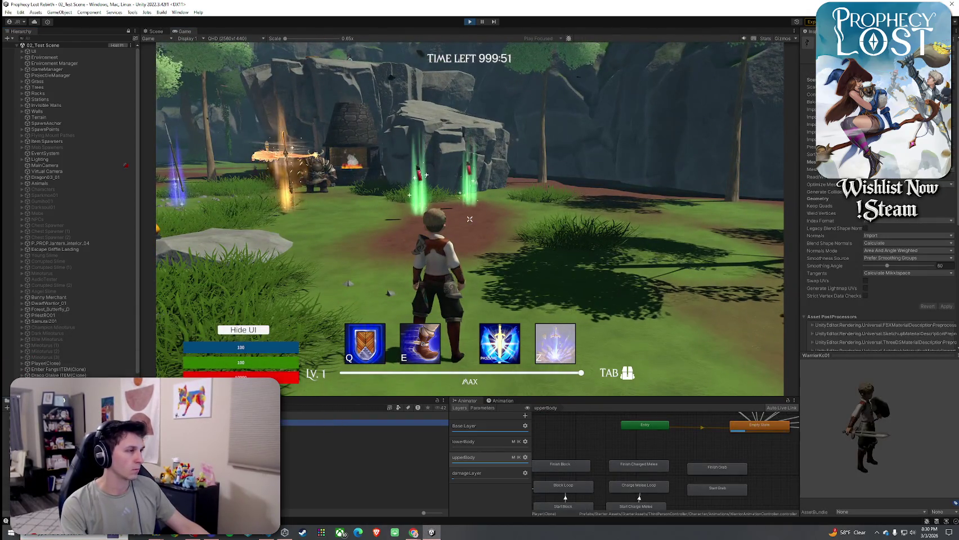
drag(5, 398, 6, 275)
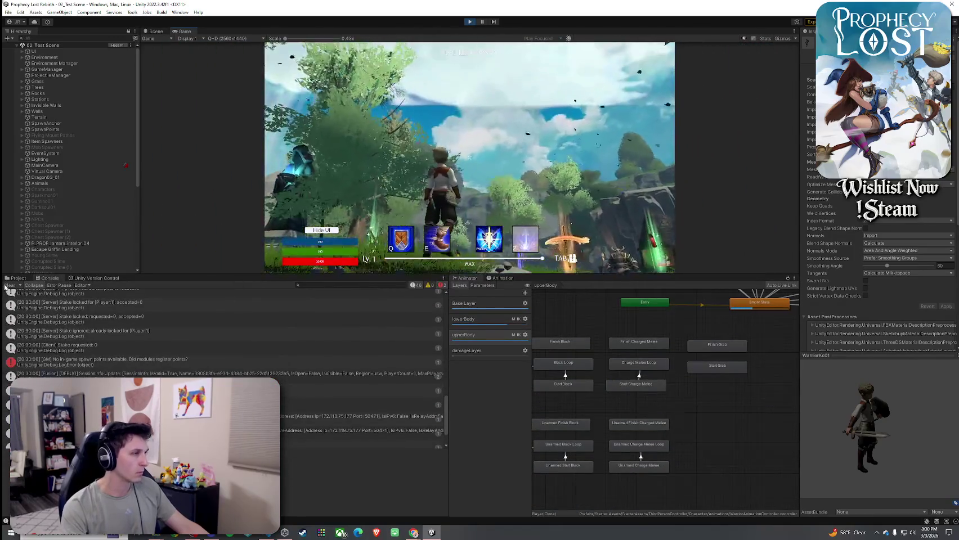
click(6, 286)
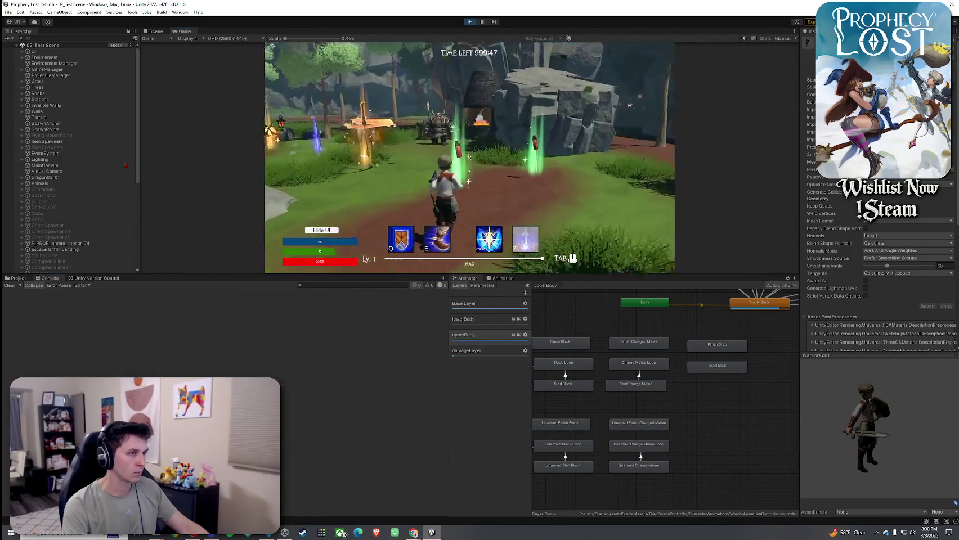
Equip the healing potion from the inventory, clear the Console, and drink it
key(Tab)
click(359, 341)
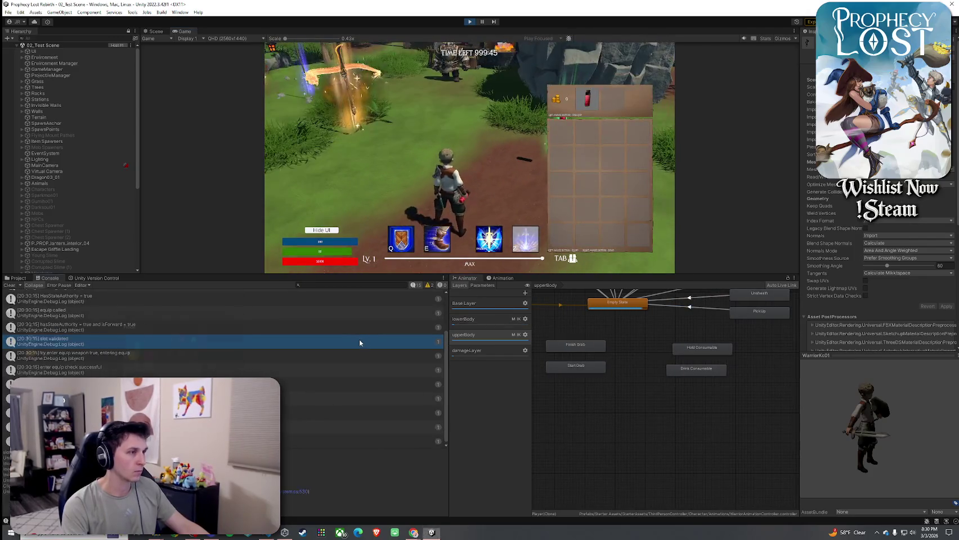
click(9, 286)
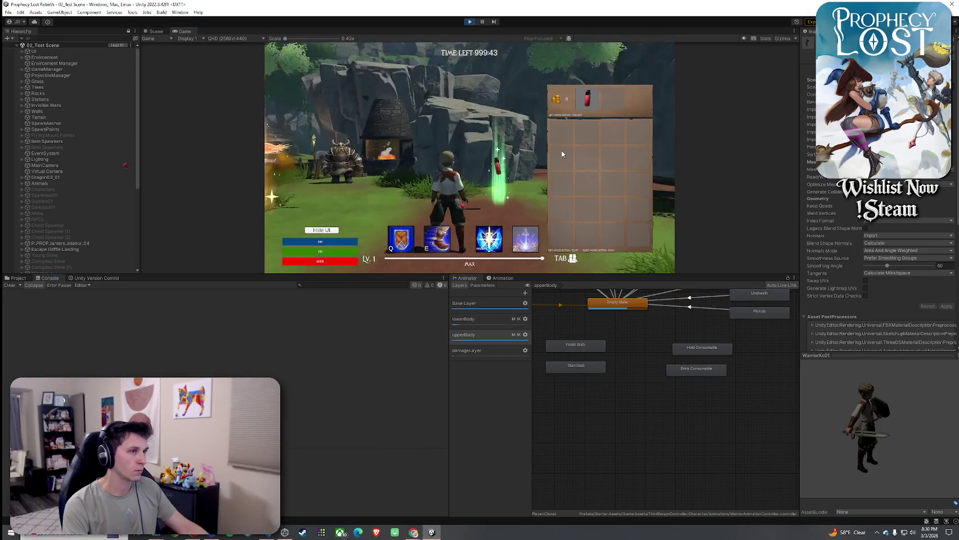
key(Tab)
click(469, 159)
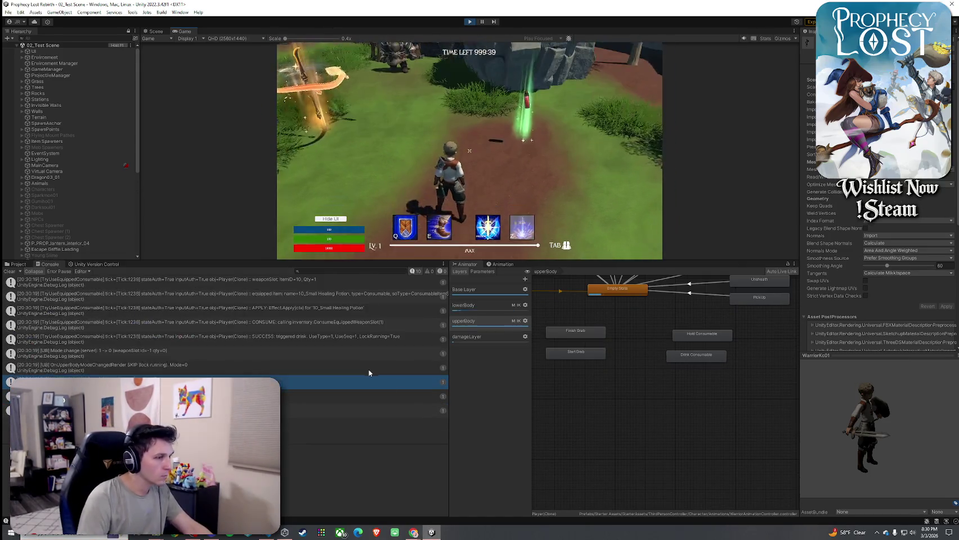
Launch the Snipping Tool from Windows search
key(super)
text(snip)
key(Return)
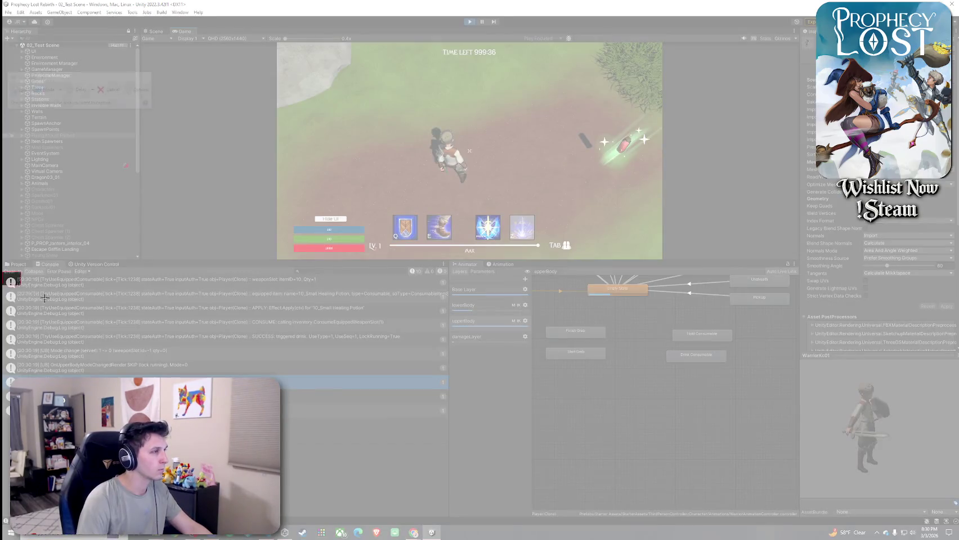
Snip the Console log area, then discard the capture without saving
mouse_move(2, 271)
mouse_down()
mouse_move(406, 422)
mouse_move(448, 421)
mouse_up()
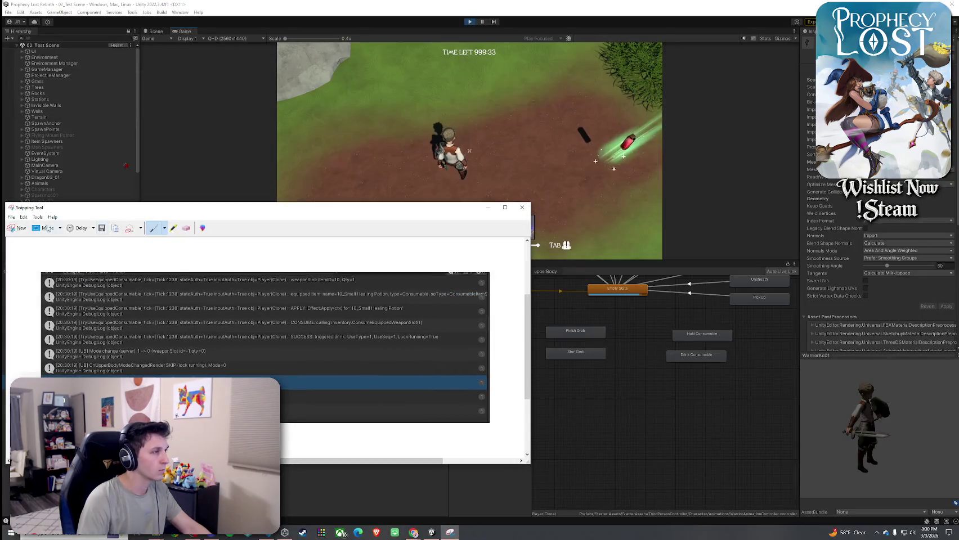
click(522, 207)
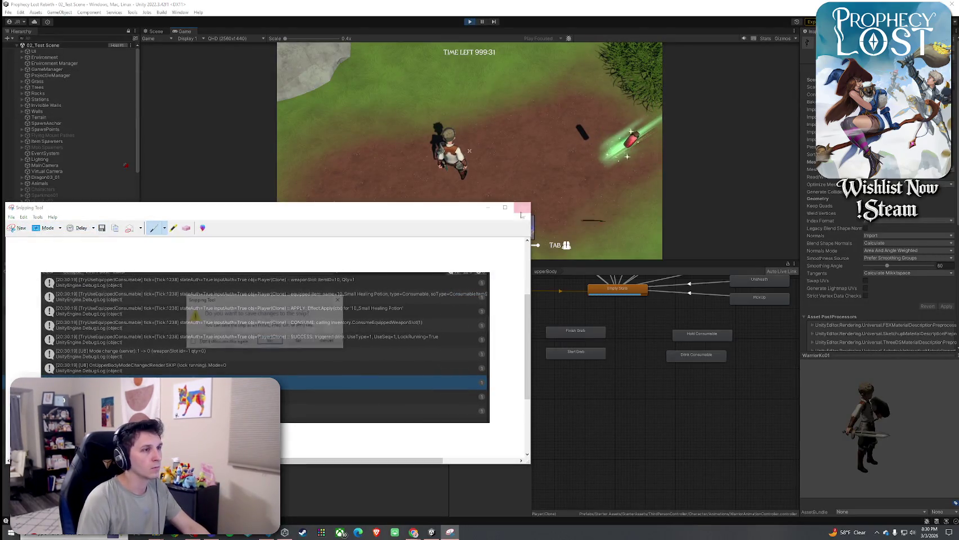
click(300, 338)
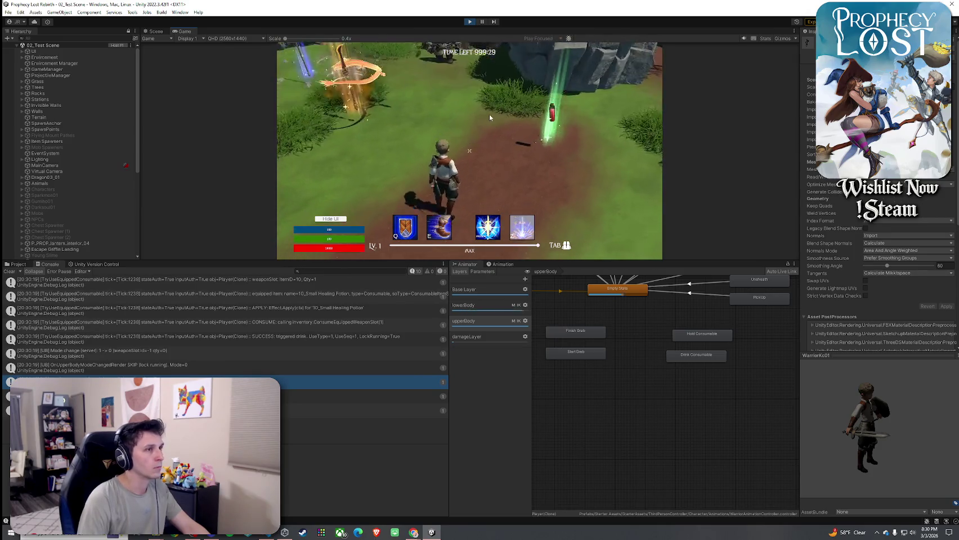
Equip the long bladed spear from the first inventory slot and close the inventory
click(501, 144)
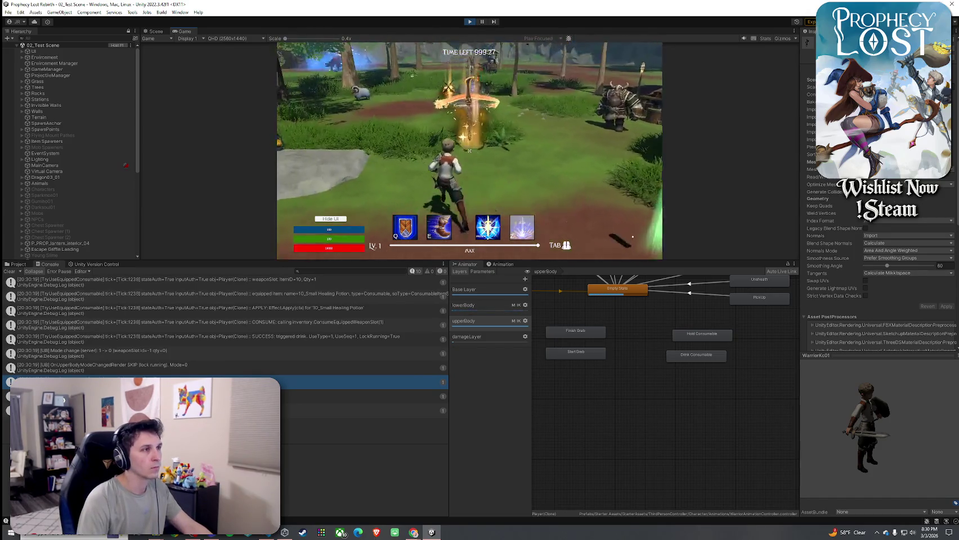
key(Tab)
key(Tab)
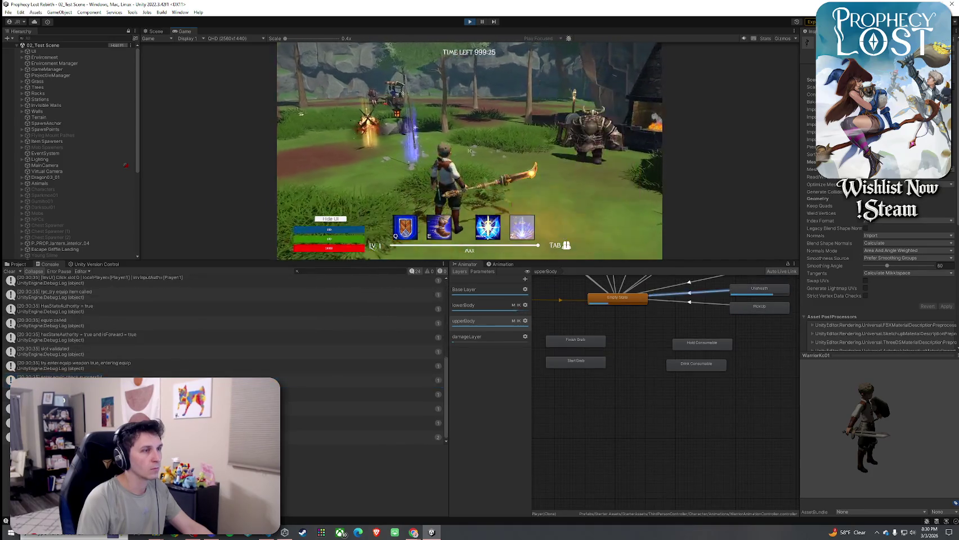
key(Tab)
click(585, 101)
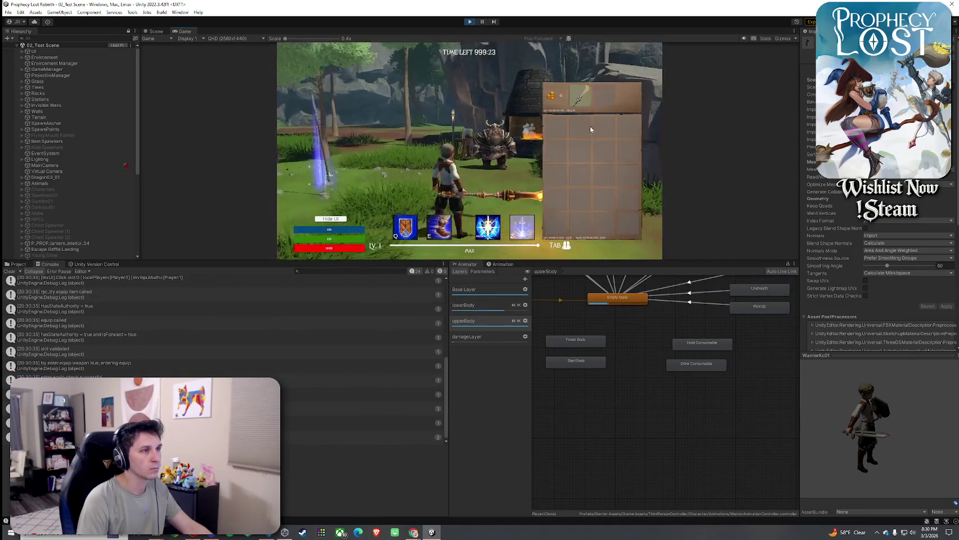
key(Tab)
Maximize the Game view to fill the editor
key(super)
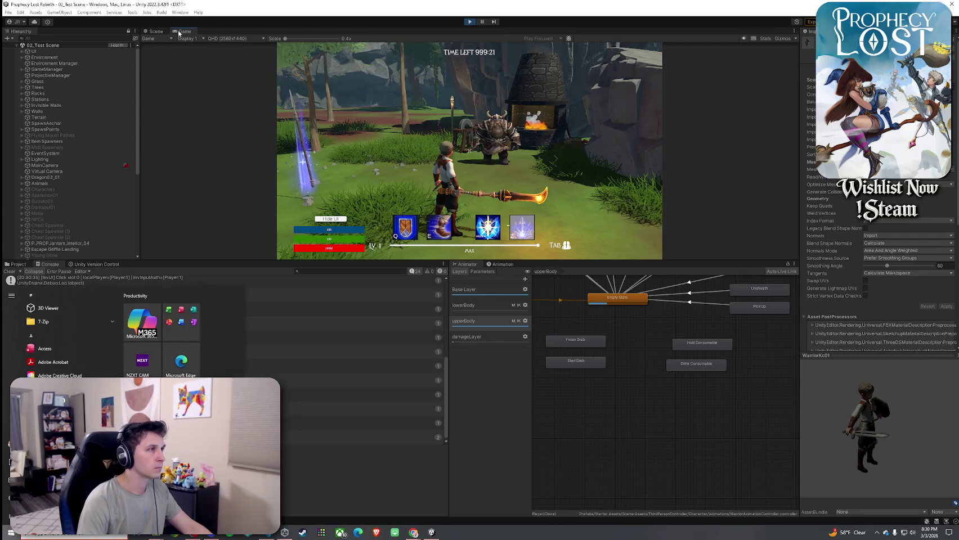
key(Escape)
double_click(185, 30)
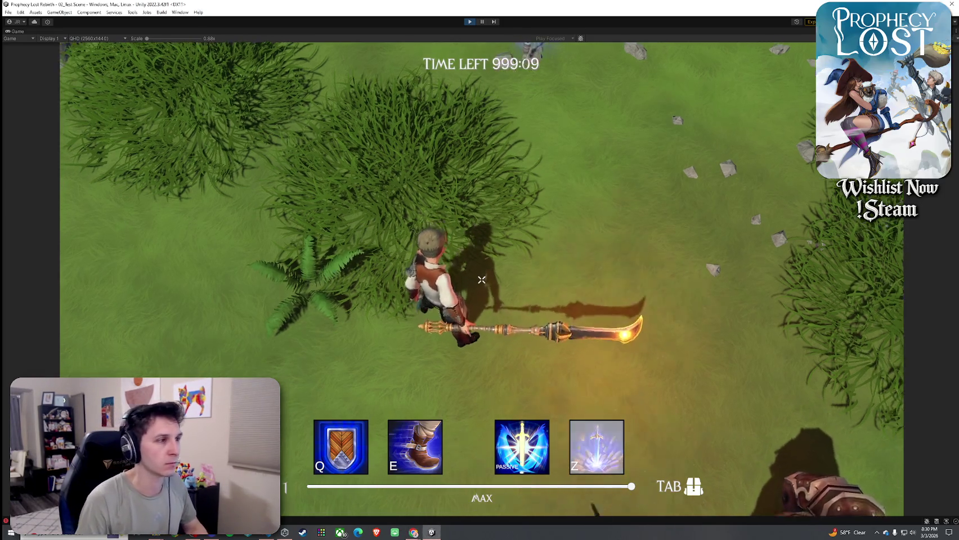
Play-test with the over-the-shoulder camera, then stop play mode
click(79, 231)
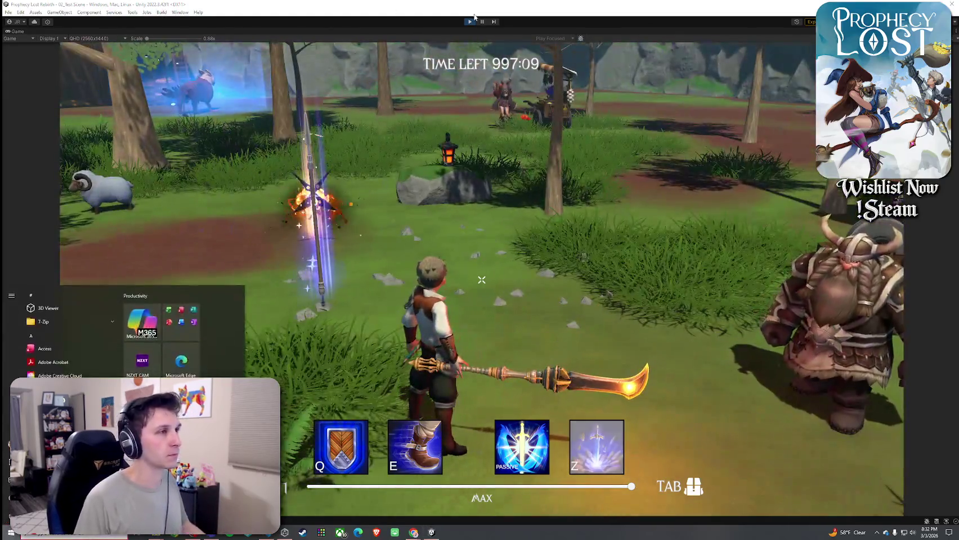
key(ctrl+p)
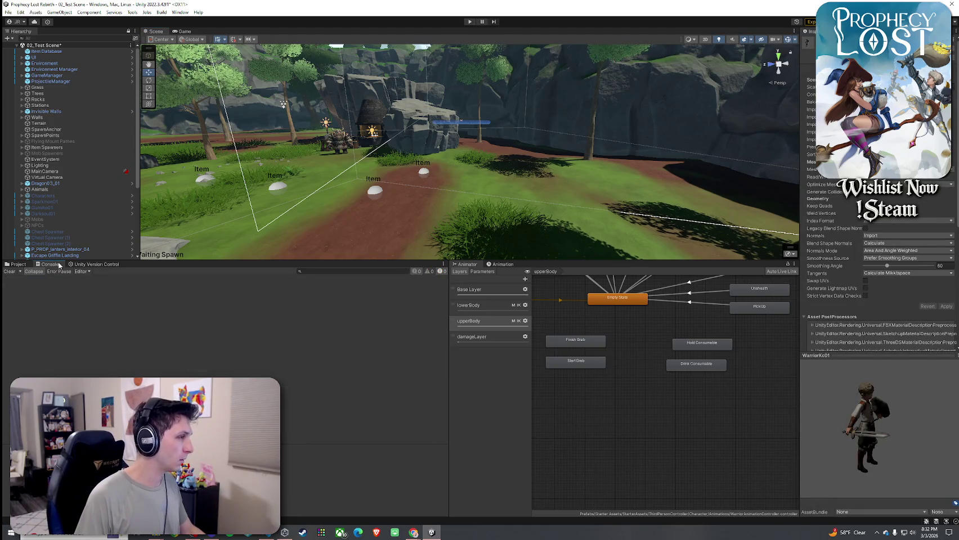
Shrink the Console to enlarge the Scene view and return to Player.cs
mouse_move(170, 260)
mouse_down()
mouse_move(170, 423)
mouse_move(170, 363)
mouse_up()
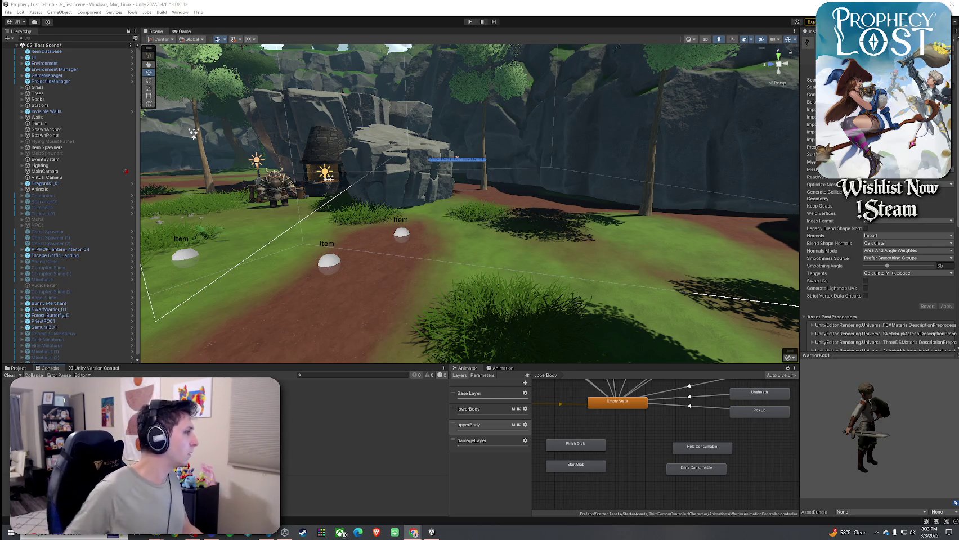
key(alt+Tab)
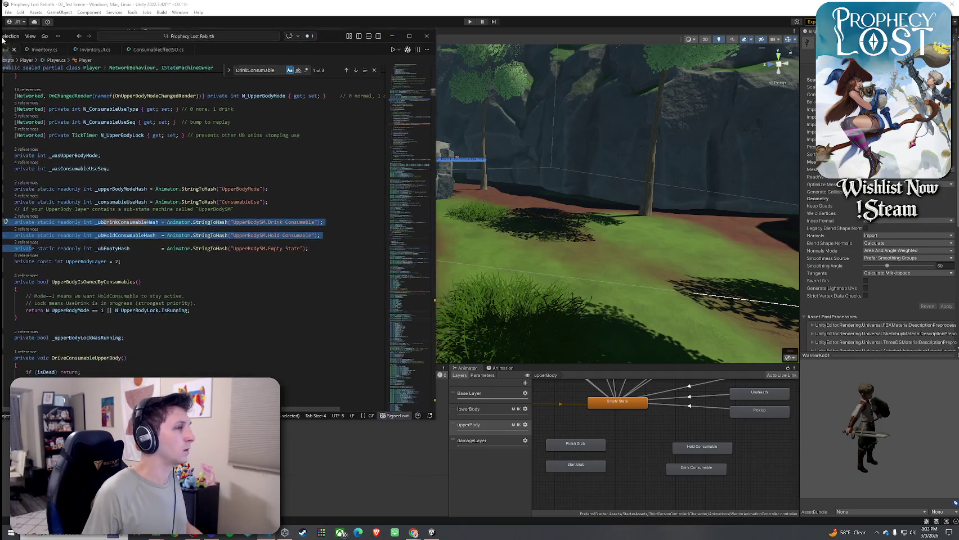
Narrow the VS Code window to reveal more of the Unity editor
key(Right)
click(97, 34)
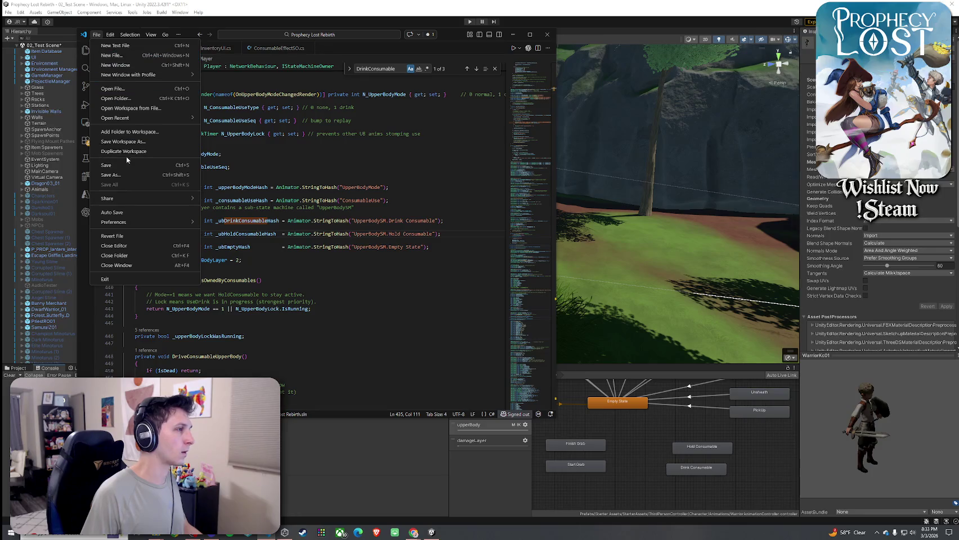
key(Escape)
mouse_move(552, 111)
mouse_down()
mouse_move(490, 139)
mouse_move(504, 144)
mouse_up()
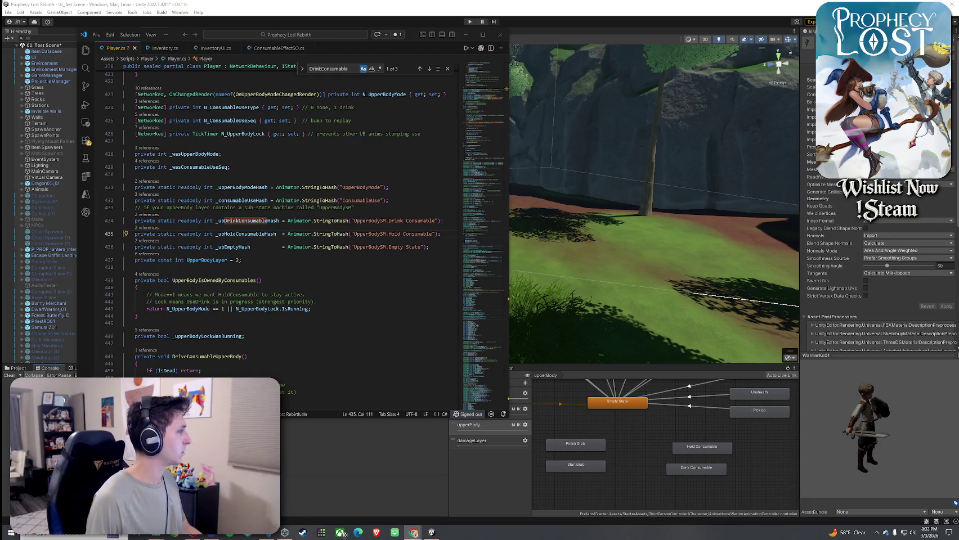
Search Player.cs for 'if (N_UpperBodyMode' to reach the DriveConsumableUpperBody check
click(249, 180)
key(ctrl+f)
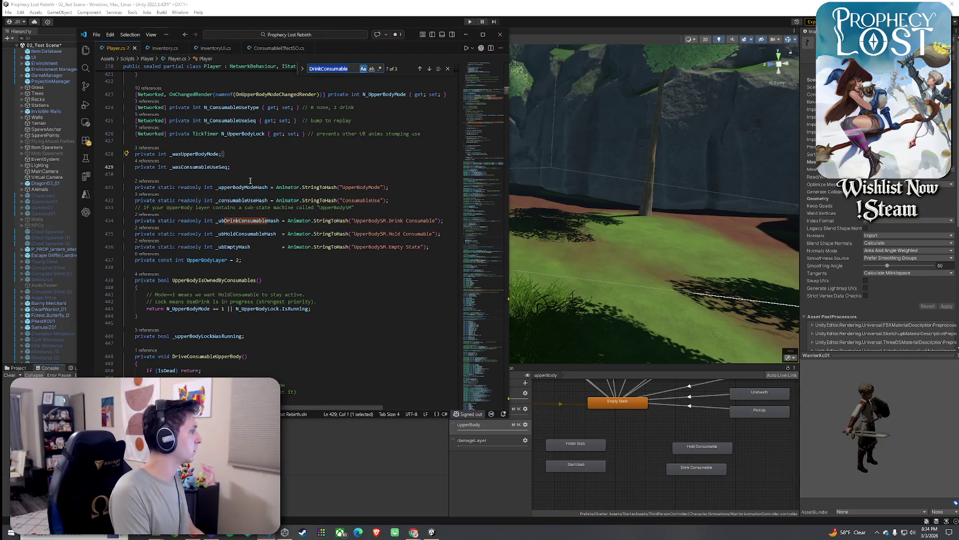
text(if)
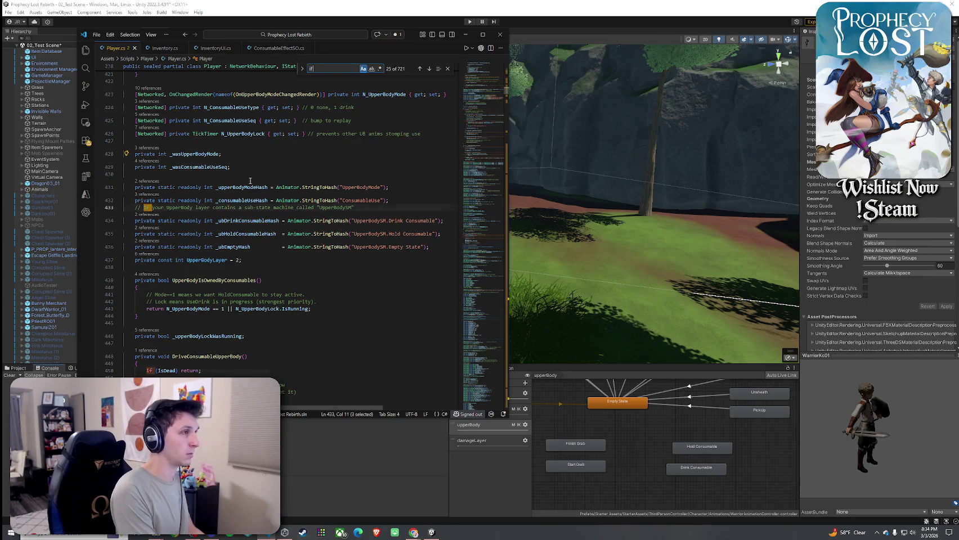
text( (N_C)
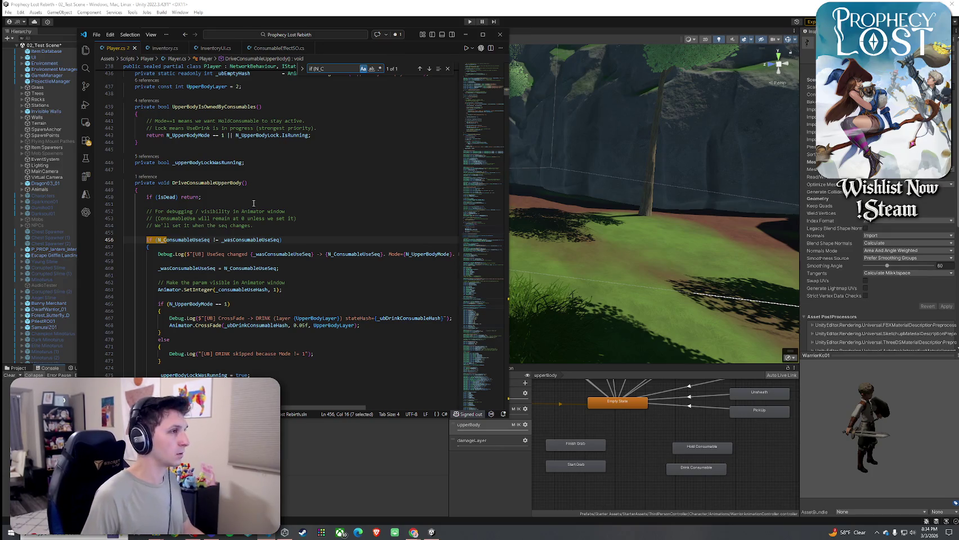
key(BackSpace)
text(Upper)
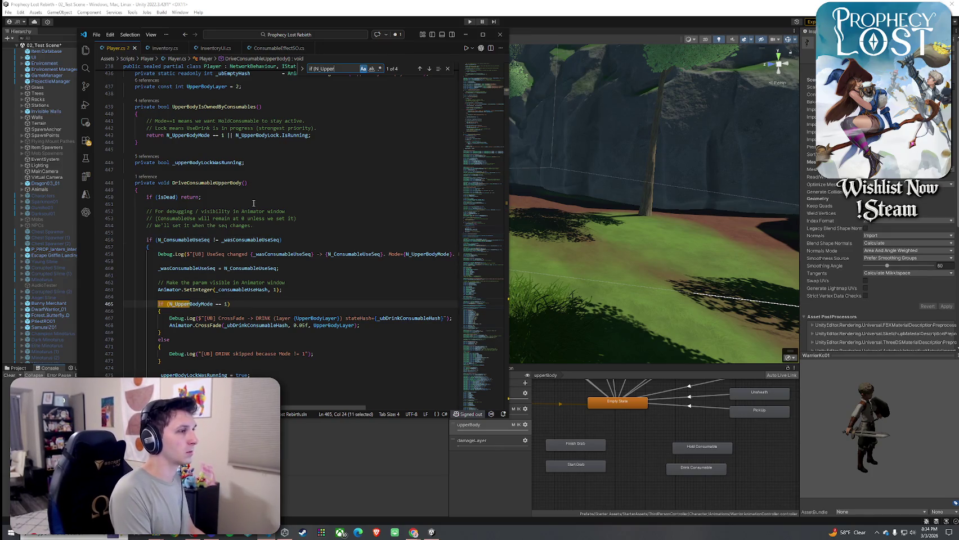
text(BodyMode)
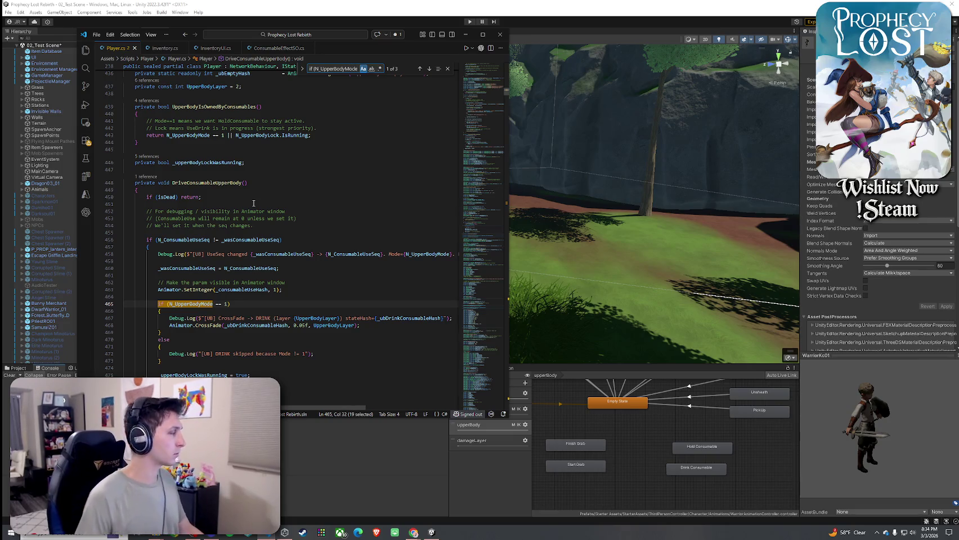
scroll(253, 203, down, 2)
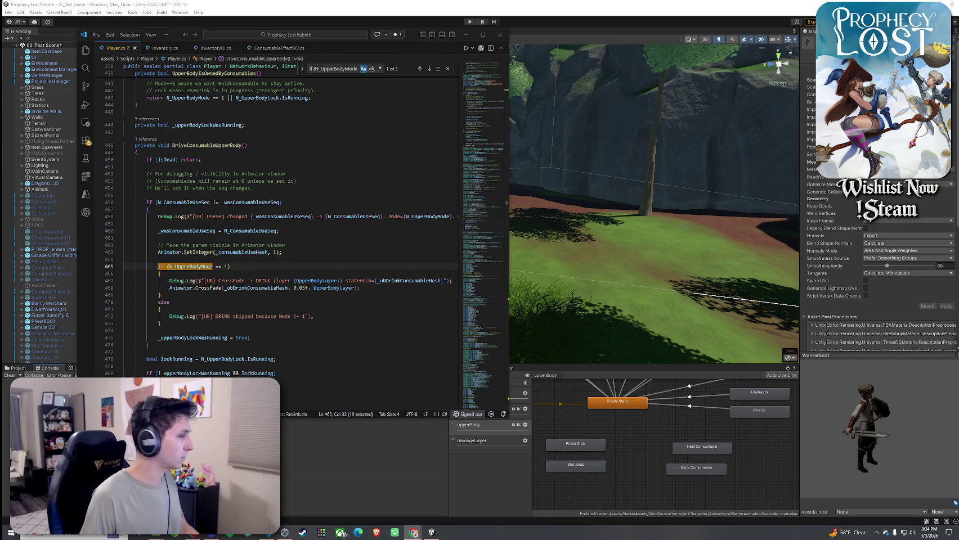
Replace the old if/else drink block with the new crossfade condition, indent it, and save Player.cs
mouse_move(125, 266)
mouse_down()
mouse_move(135, 326)
mouse_move(125, 338)
mouse_move(123, 274)
mouse_up()
text(// Play drink if we are using a consumable (lock running is the authoritative "using" signal) if (N_UpperBodyLock.IsRunning || N_ConsumableUseType == 1) {     Debug.Log($"[UB] CrossFade -> DRINK (layer {UpperBodyLayer}) stateHash={_ubDrinkConsumableHash}");     Animator.CrossFade(_ubDrinkConsumableHash, 0.05f, UpperBodyLayer); } else {     Debug.Log("[UB] DRINK skipped: lock not running and UseType not drink"); })
key(Tab)
key(Tab)
key(Tab)
click(215, 325)
key(ctrl+Right)
key(ctrl+Right)
click(96, 34)
click(135, 186)
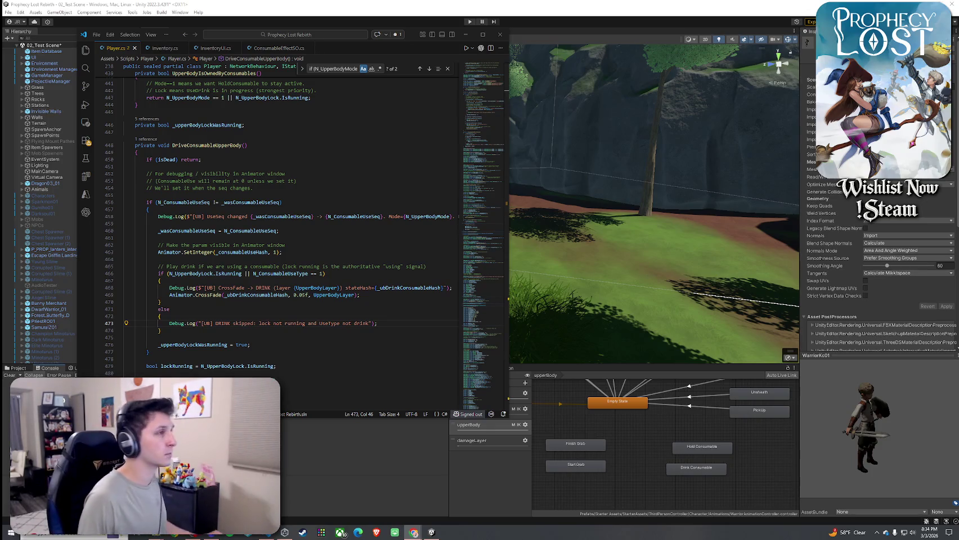
Search for 'if (_upper' to locate the lock-ended block calling OnUpperBodyModeChangedRender()
key(ctrl+f)
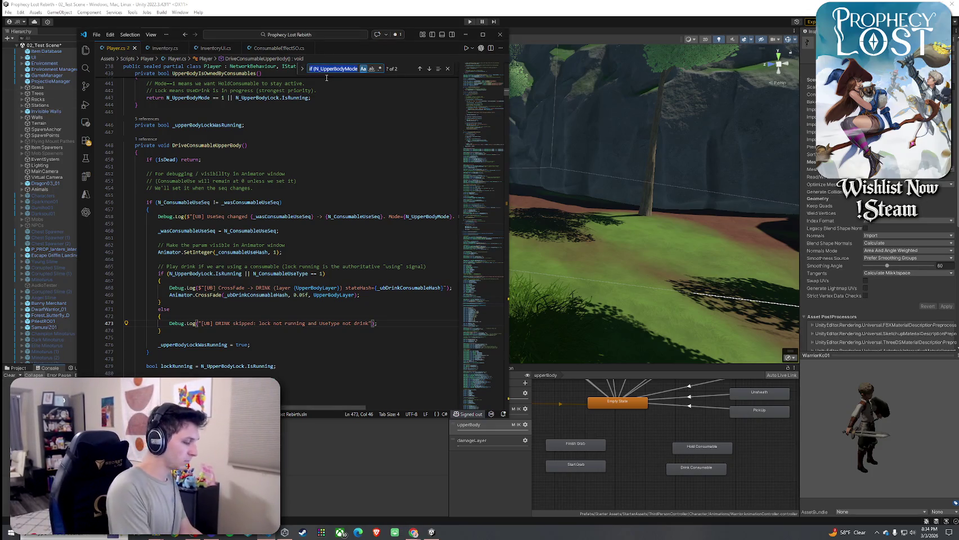
text(if (_U)
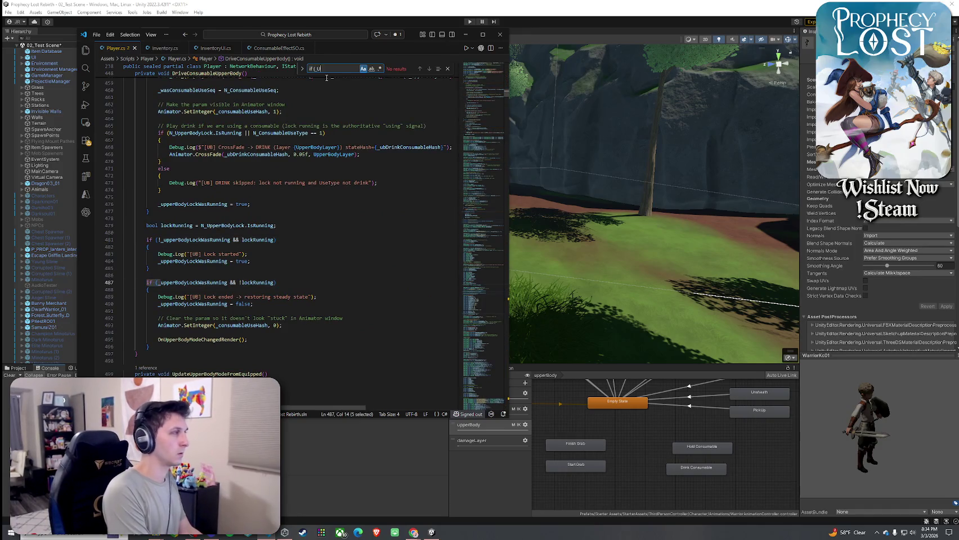
key(BackSpace)
text(upper)
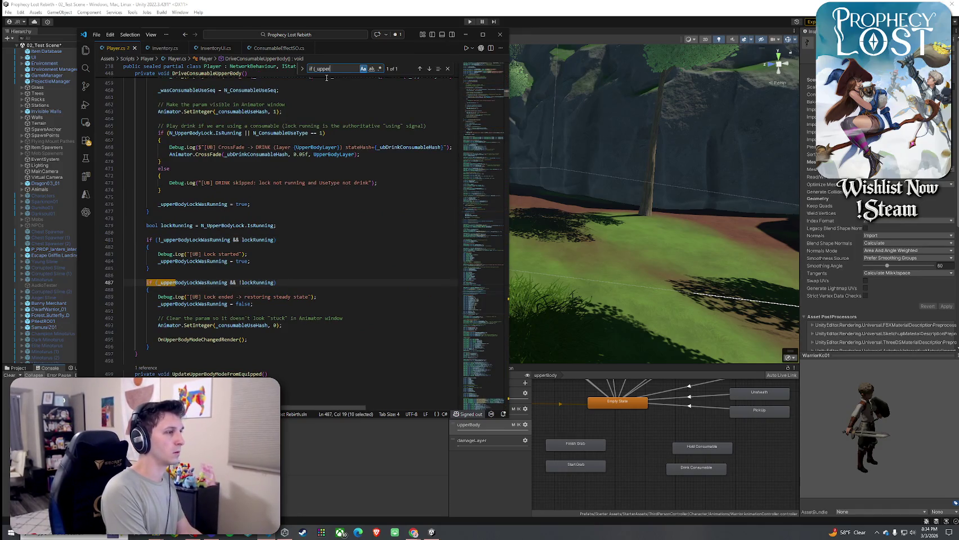
scroll(226, 262, down, 3)
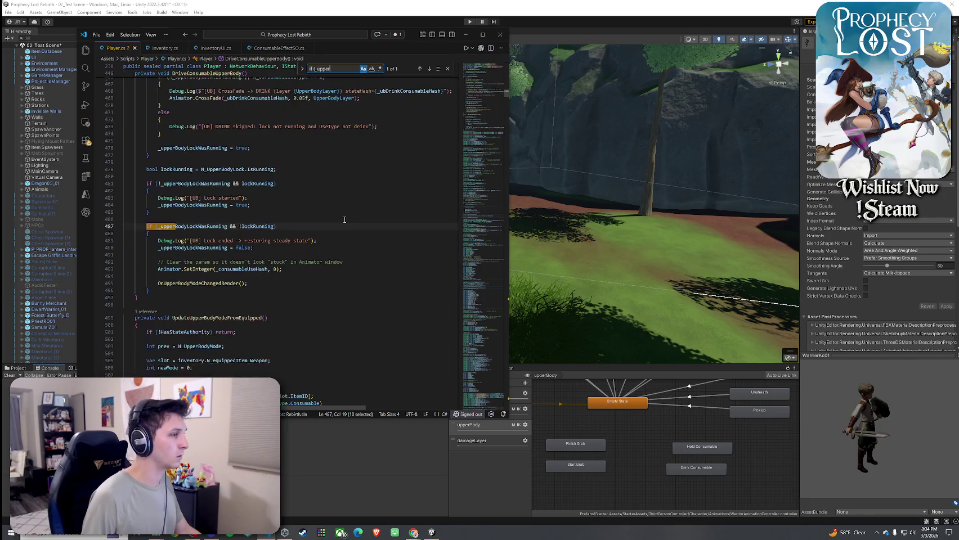
click(215, 283)
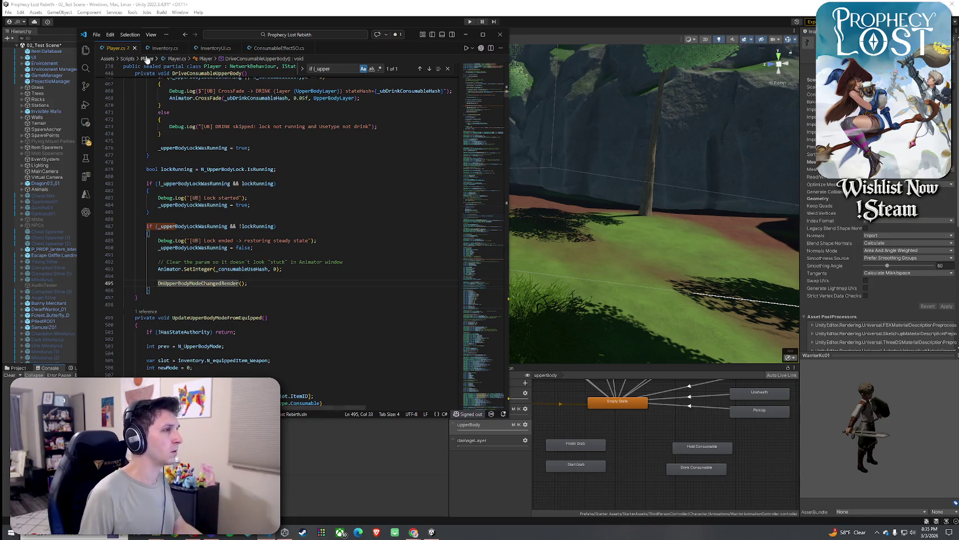
click(96, 35)
click(124, 167)
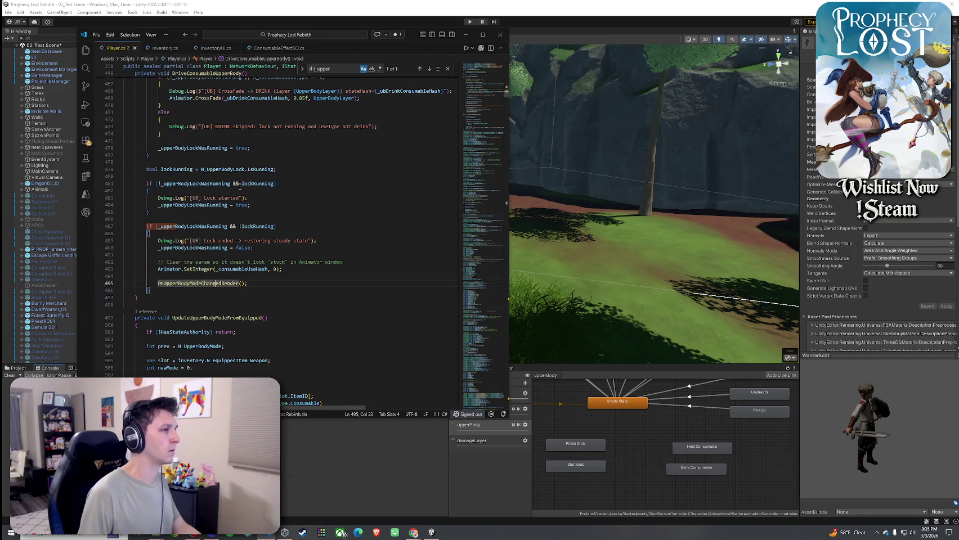
click(457, 5)
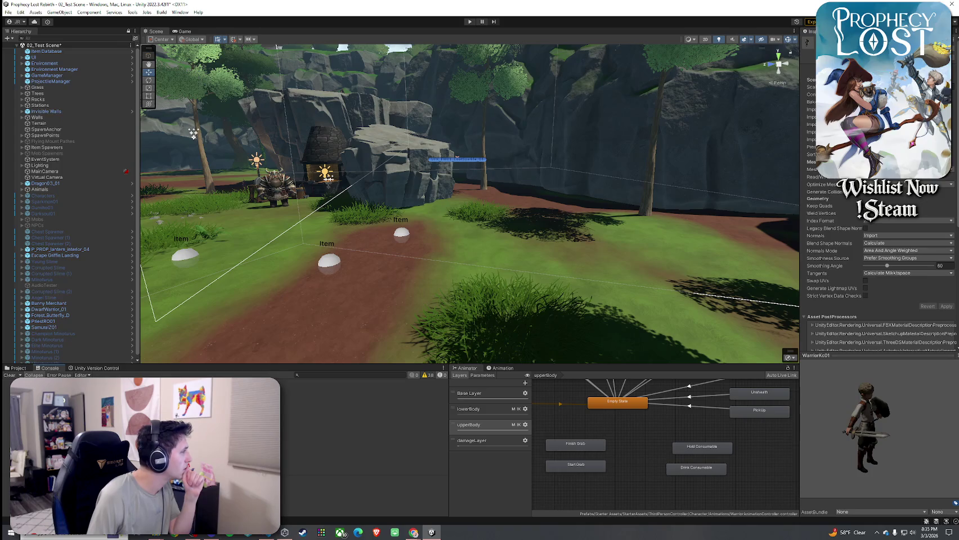
Enter Play mode with Ctrl+P so the edited scripts reload and the Prophecy Lost title screen appears
key(ctrl+p)
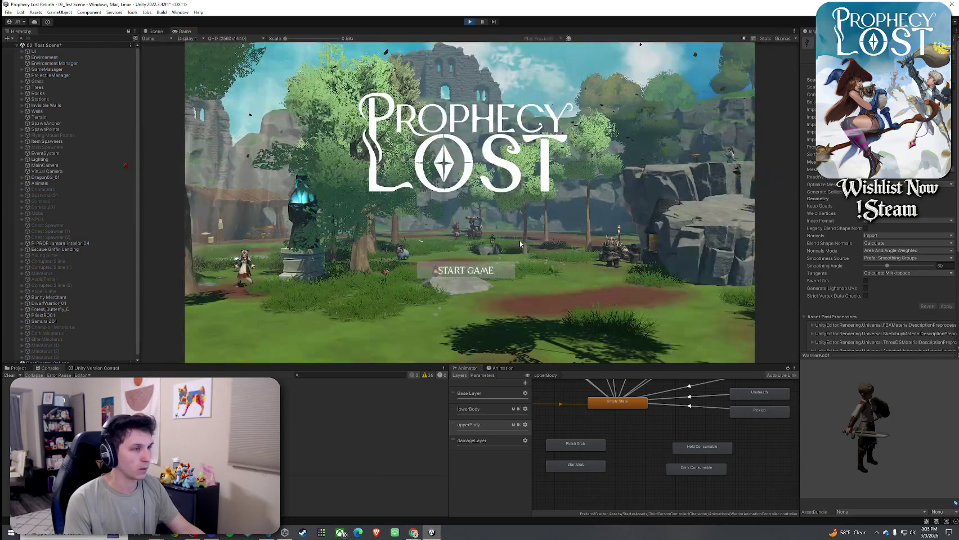
Start the game and drink the equipped red potion, toggling the inventory with Tab
click(471, 272)
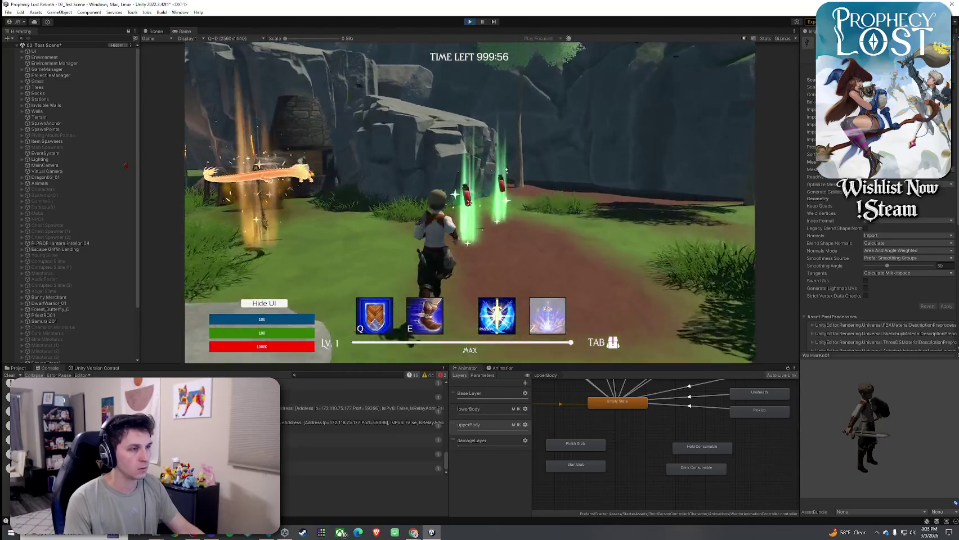
key(Tab)
key(Tab)
click(469, 203)
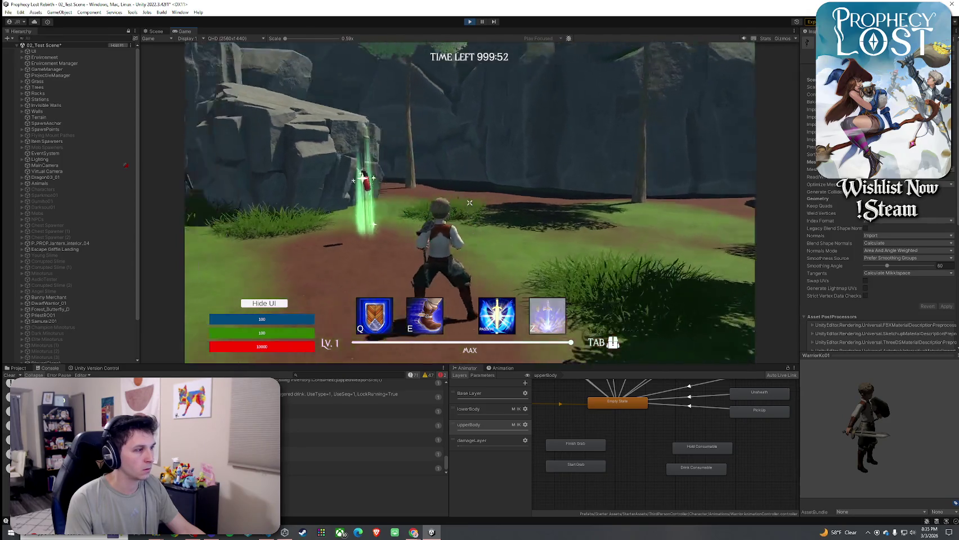
key(Tab)
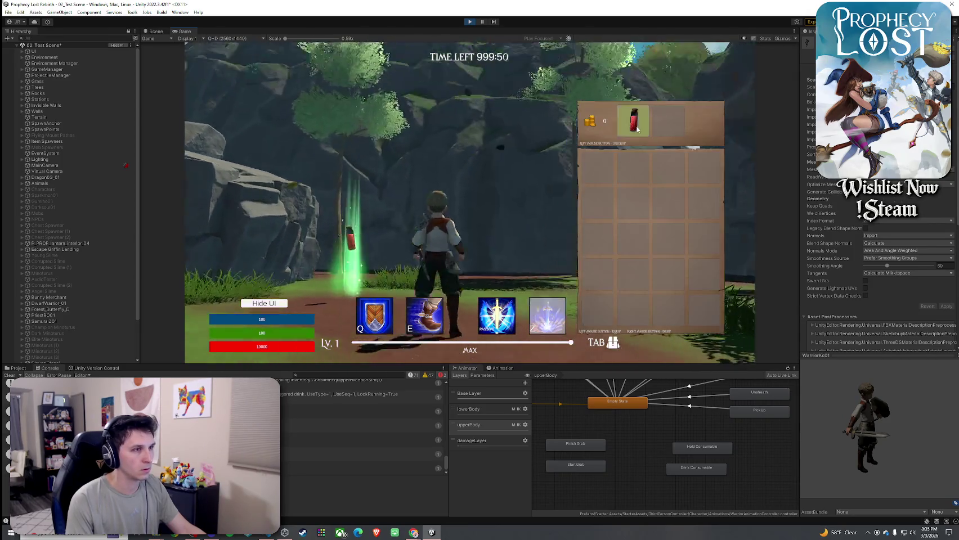
key(Tab)
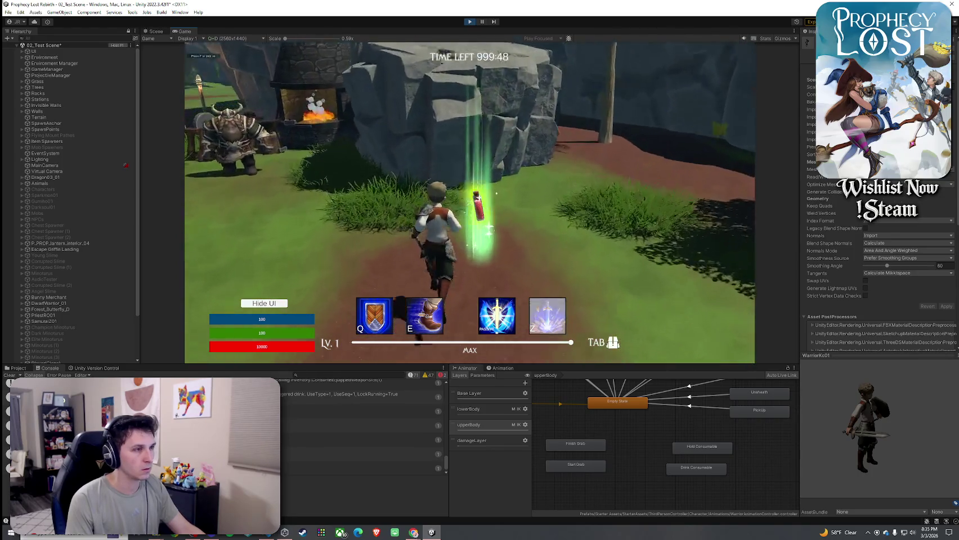
key(Tab)
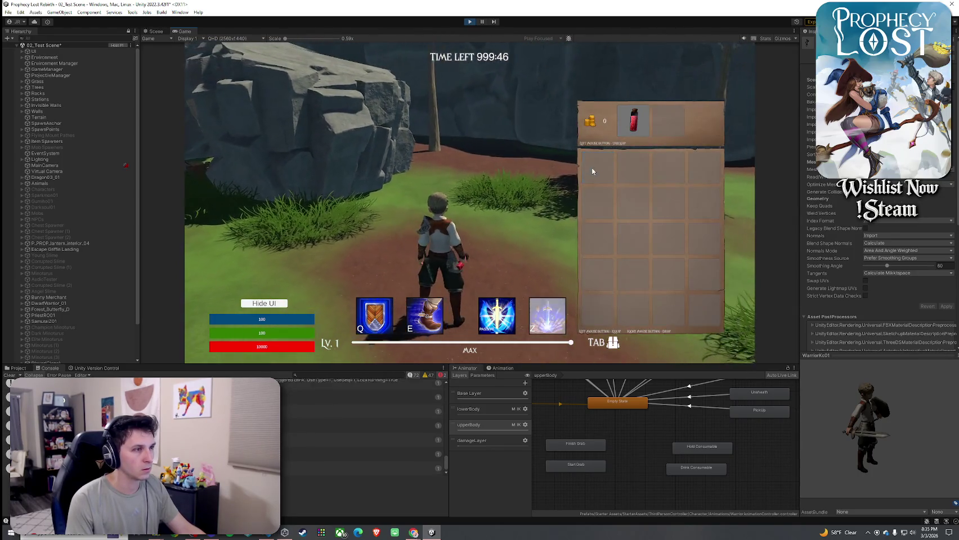
key(Tab)
key(super)
key(super)
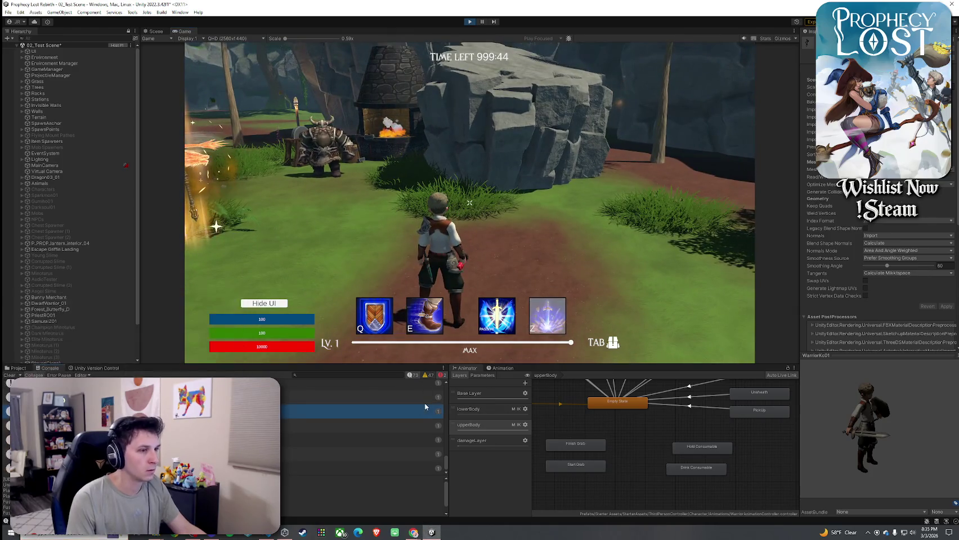
Toggle the Console's log filters, clear the log, and stop play mode
click(425, 380)
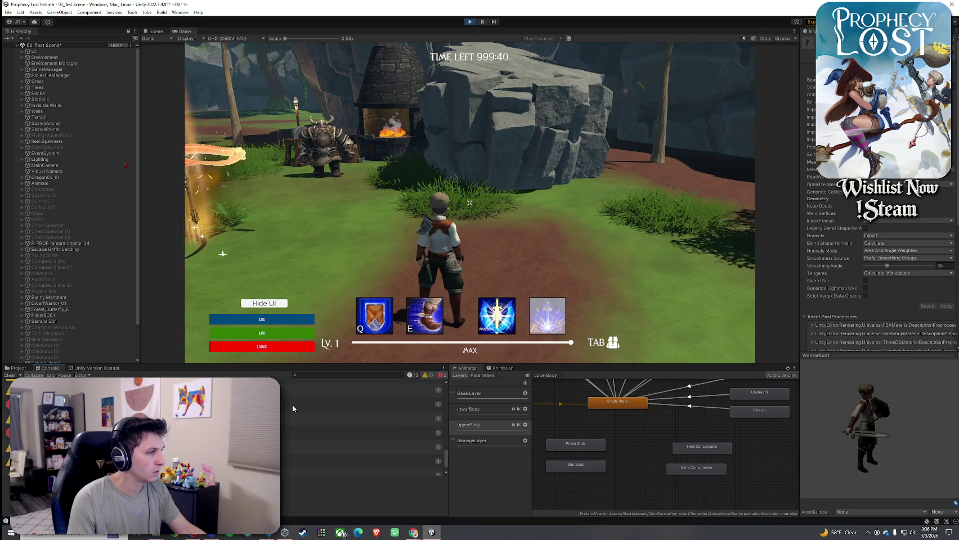
click(431, 375)
click(433, 377)
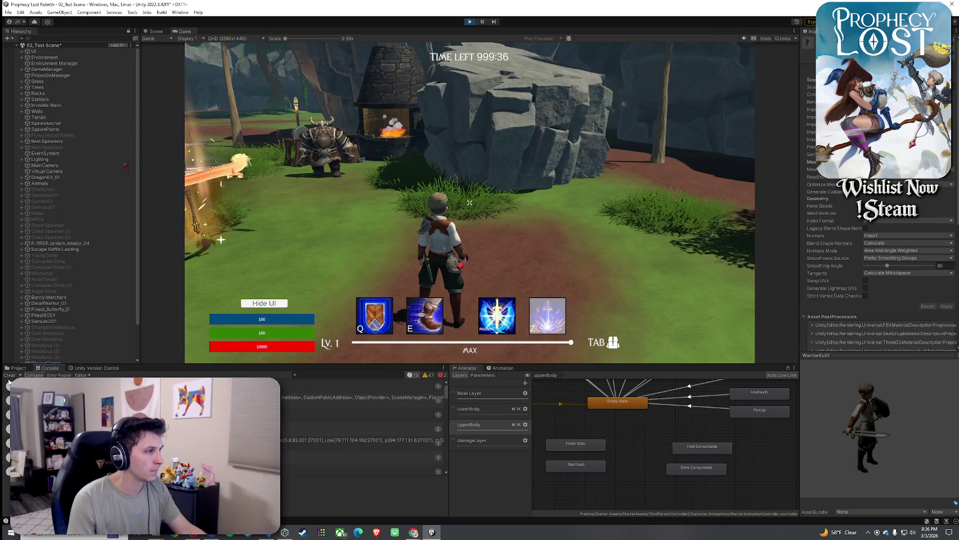
click(10, 375)
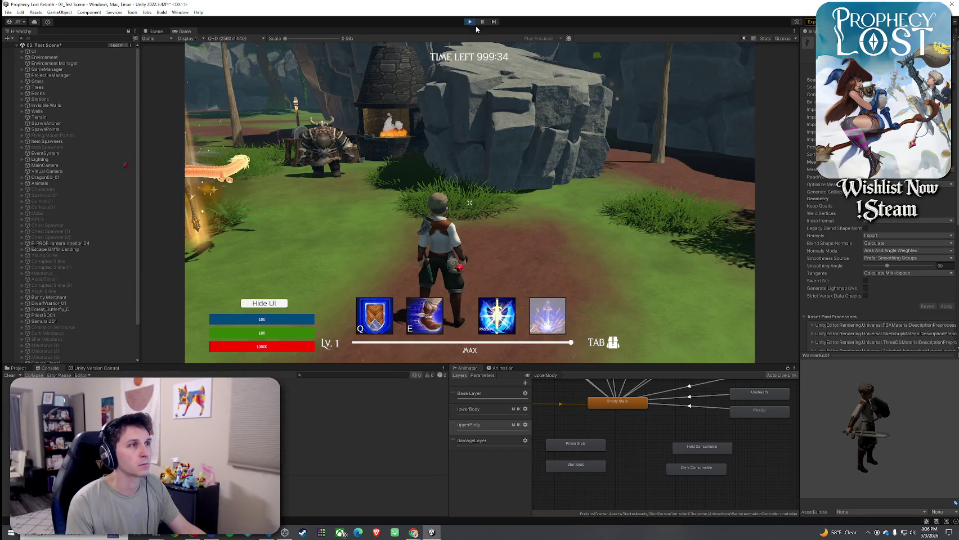
click(470, 22)
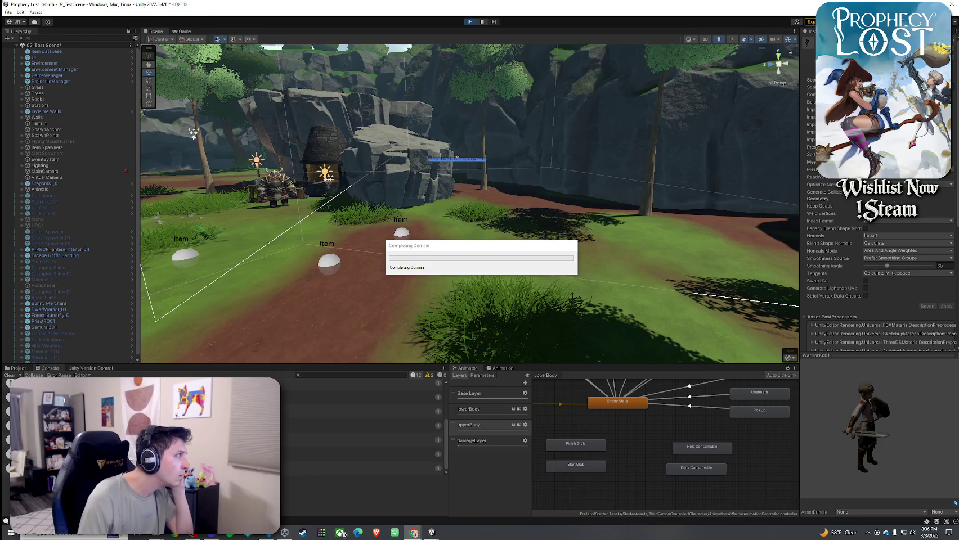
Search Player.cs for 'DriveConsumable' and select the whole DriveConsumableUpperBody method
click(267, 534)
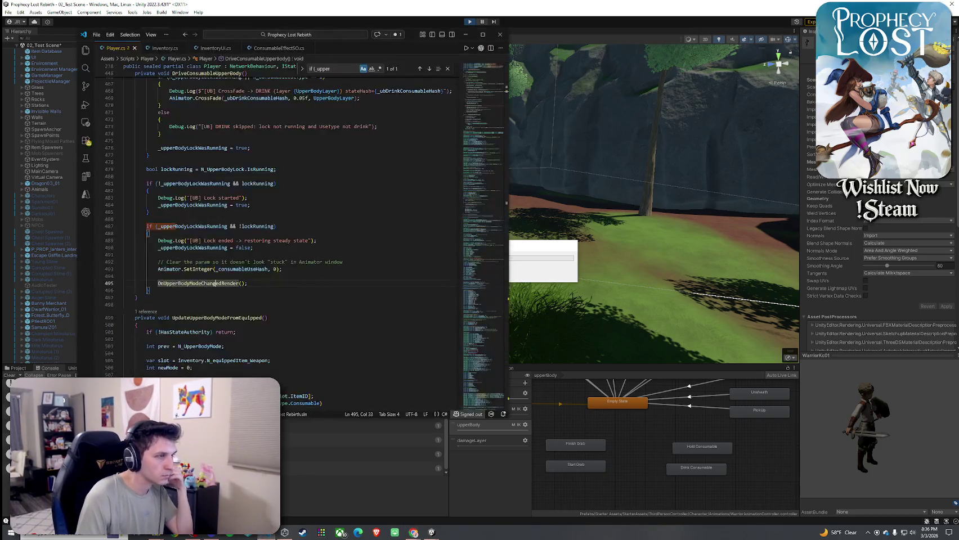
key(ctrl+f)
text(Dr)
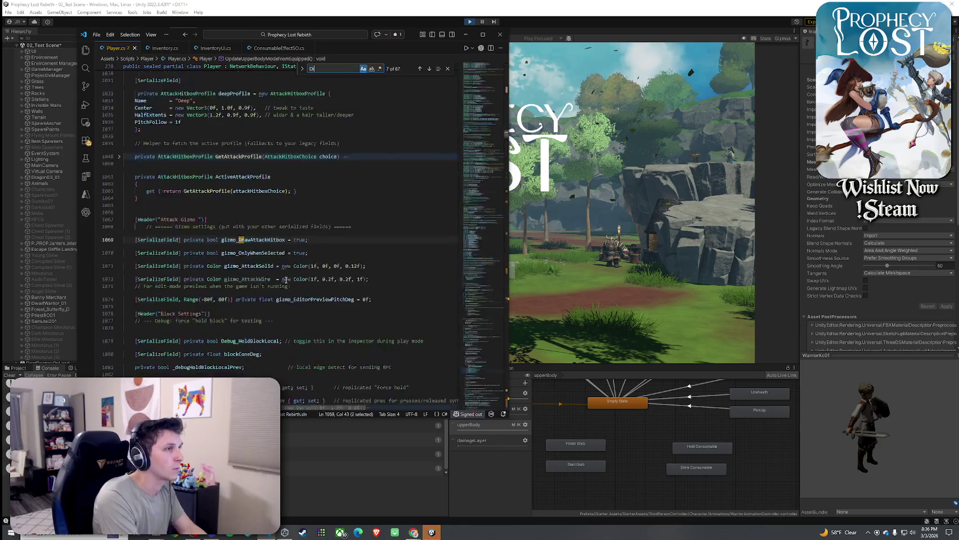
text(iveConsumable)
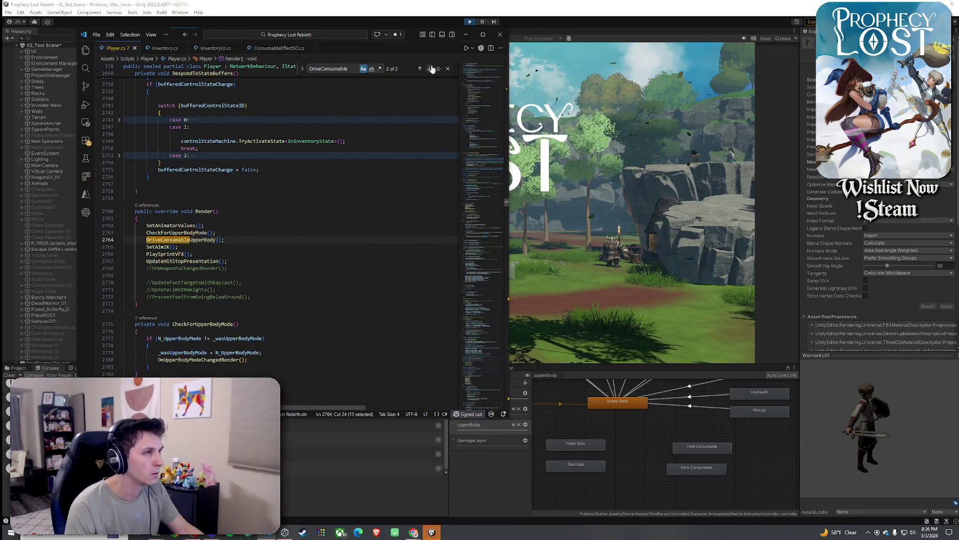
key(Return)
scroll(262, 279, down, 2)
scroll(261, 280, down, 9)
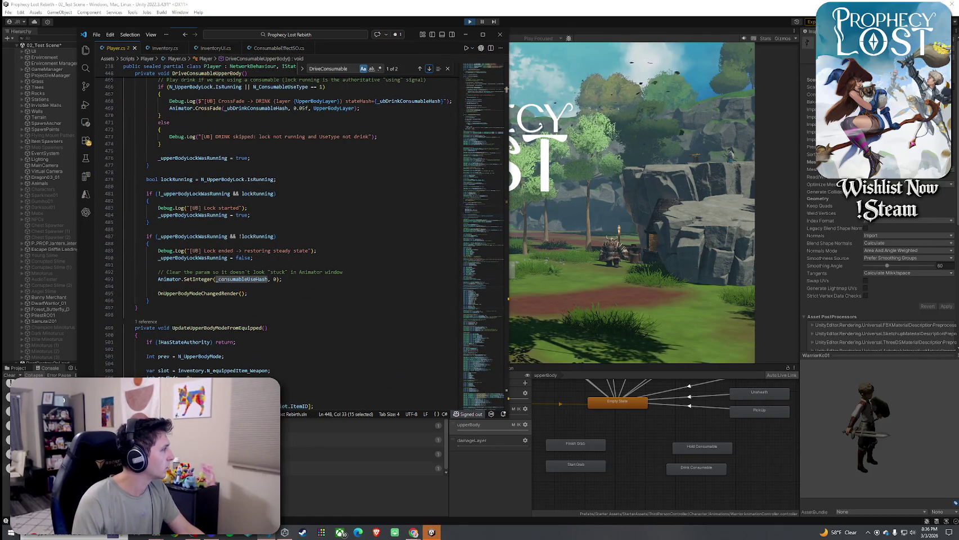
click(150, 309)
scroll(150, 308, up, 9)
shift+click(149, 309)
scroll(150, 309, up, 3)
shift+click(110, 221)
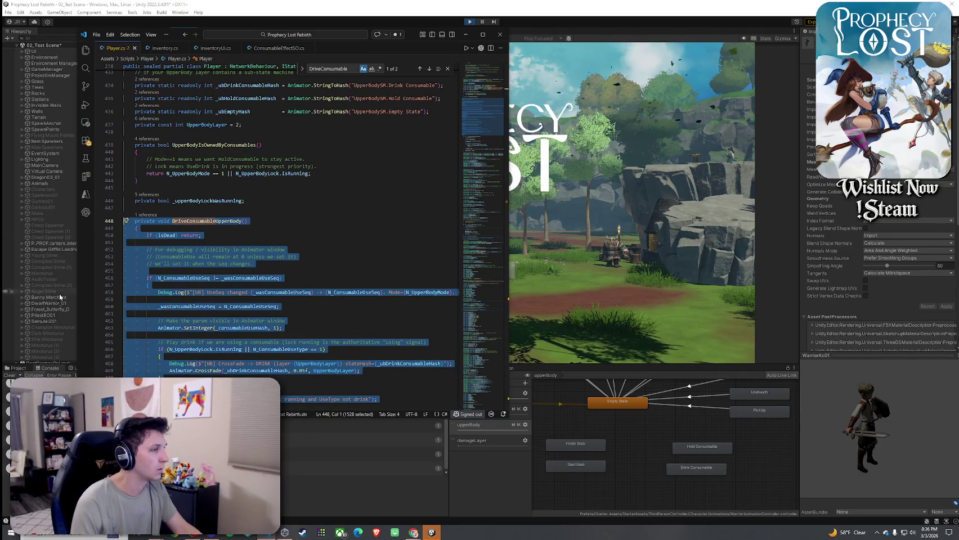
Paste the revised DriveConsumableUpperBody method, add a blank line after it, and save Player.cs
key(ctrl+v)
drag(137, 372, 117, 278)
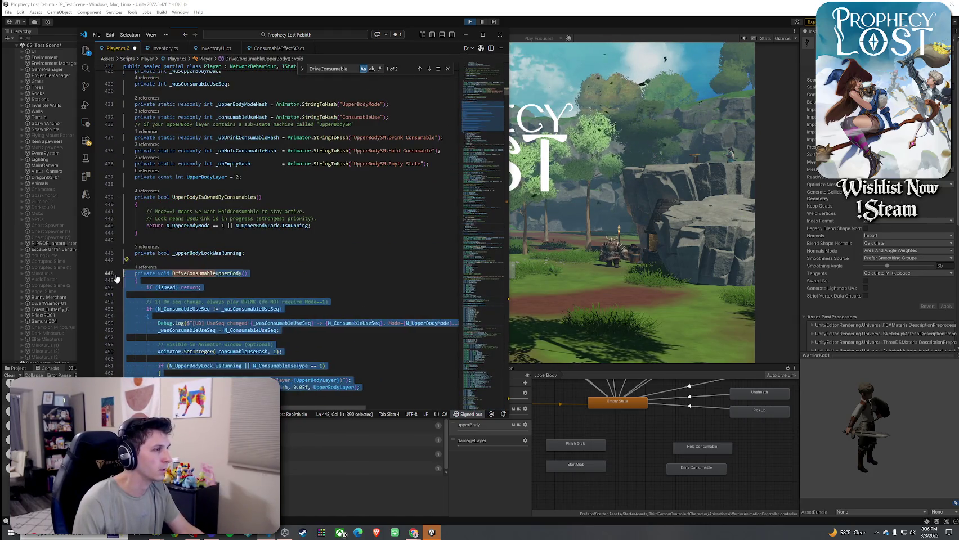
scroll(117, 278, down, 5)
click(159, 360)
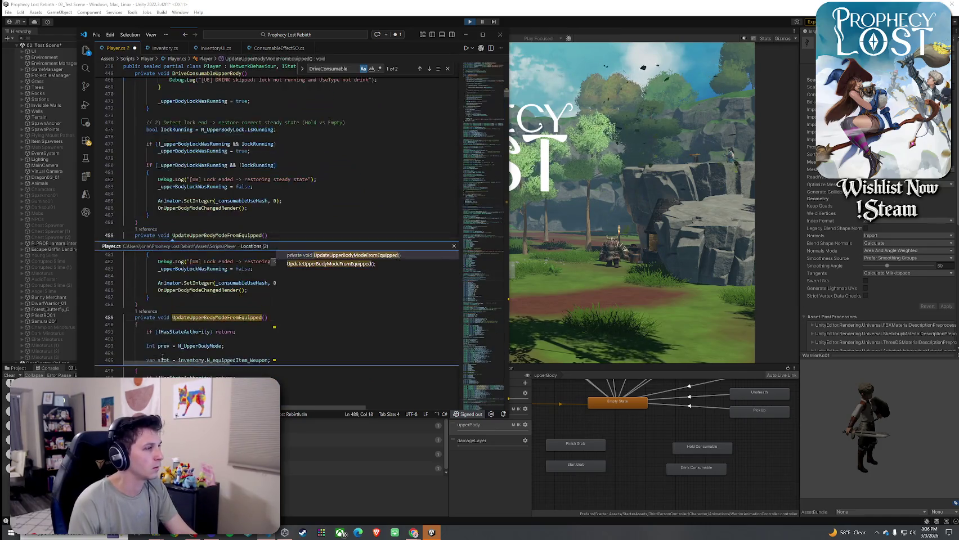
key(Escape)
scroll(197, 309, down, 1)
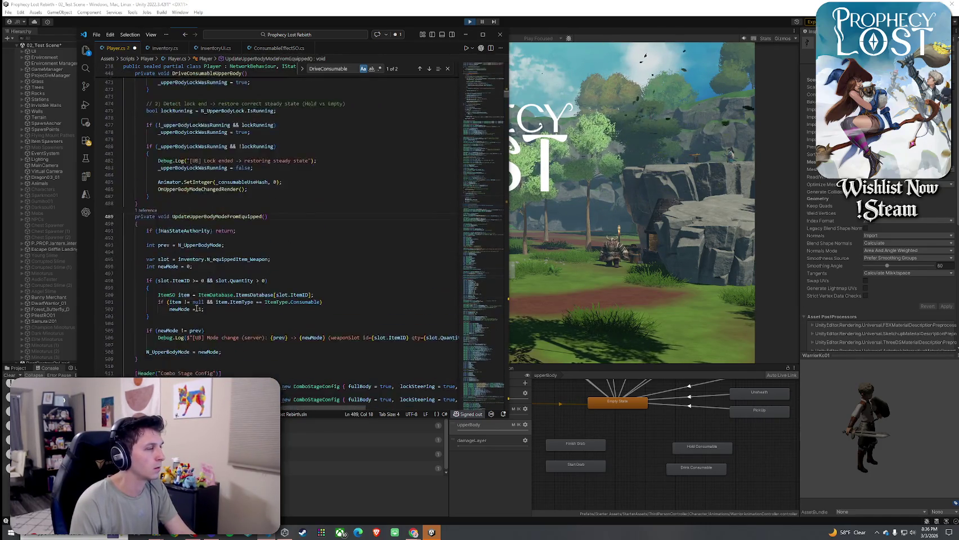
scroll(197, 307, up, 4)
click(197, 298)
key(Return)
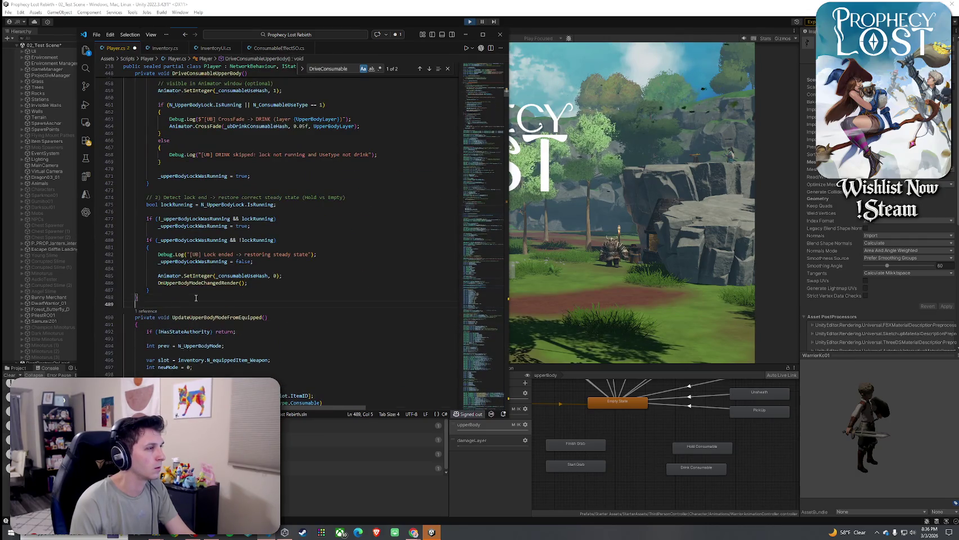
click(96, 34)
click(117, 184)
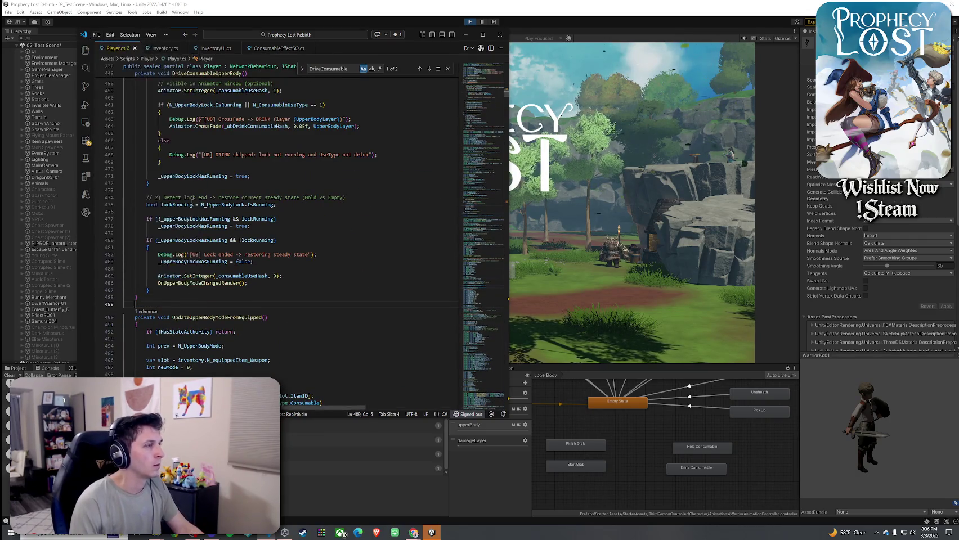
key(alt+Tab)
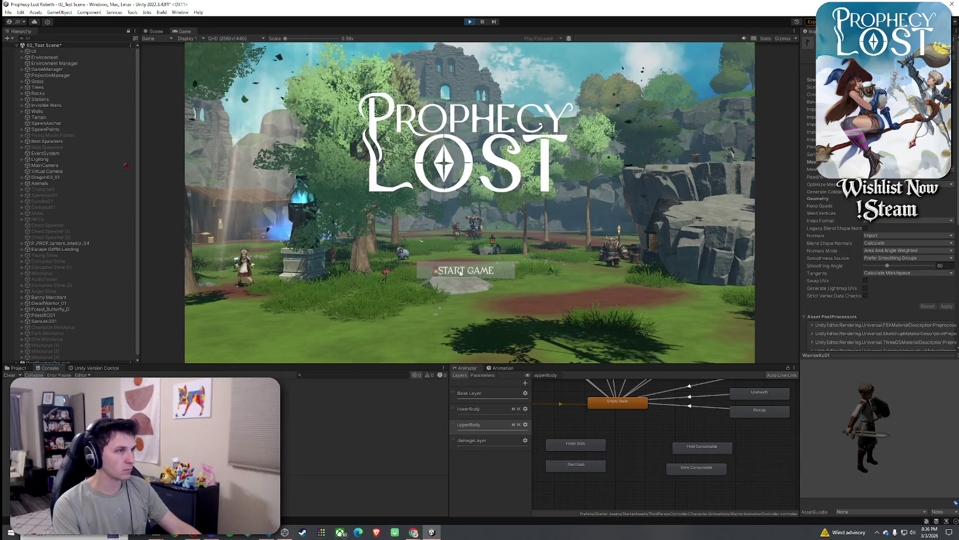
Start the game, filter the Console to errors, and inspect the NetworkSceneManagerDefault.cs error source
click(504, 271)
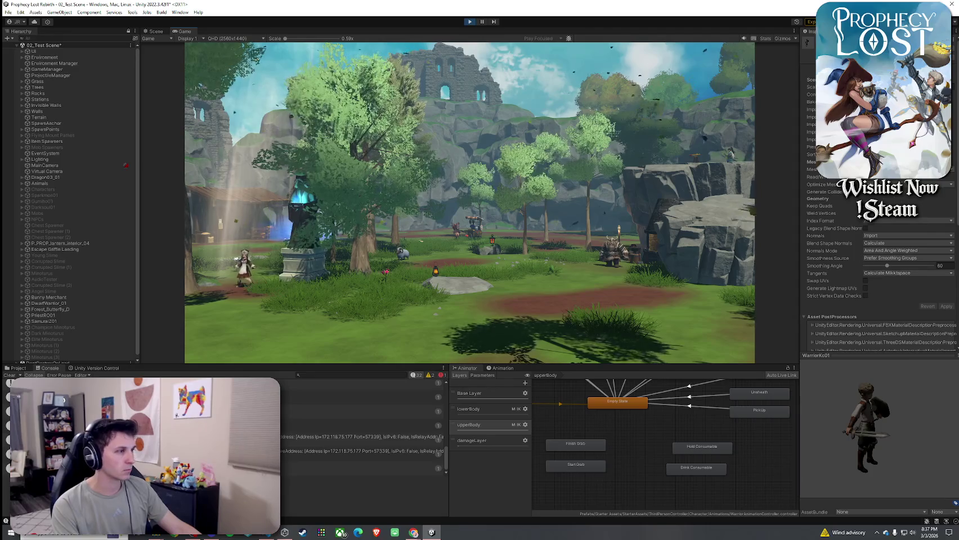
scroll(361, 428, up, 5)
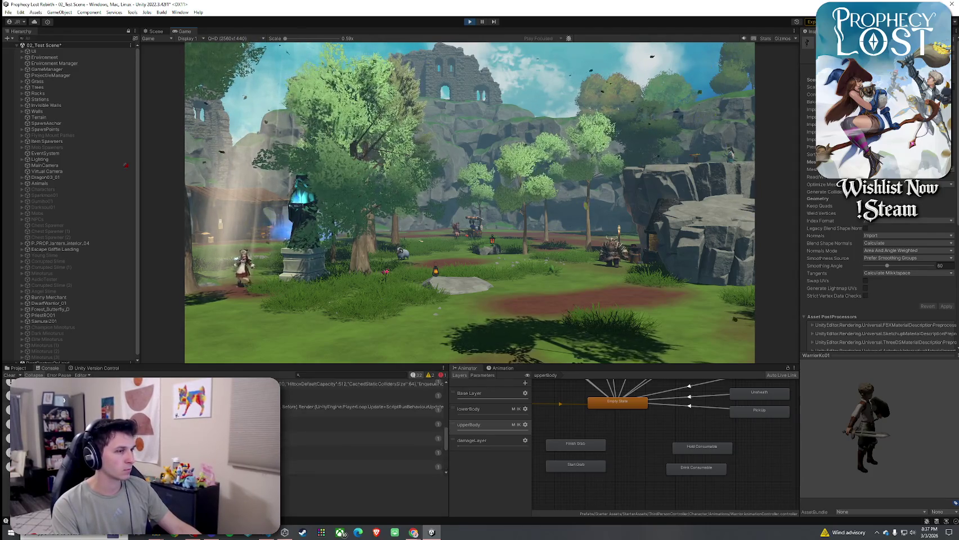
click(439, 374)
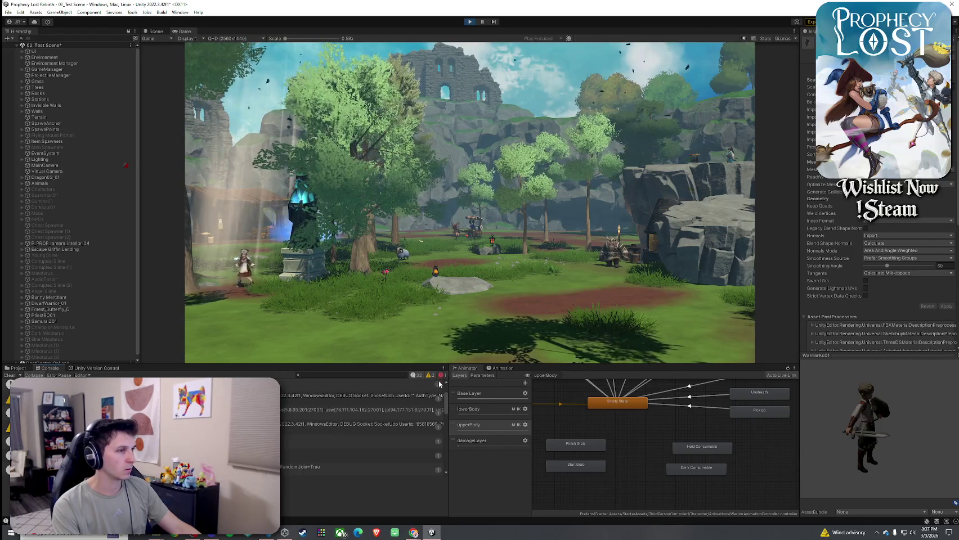
click(441, 376)
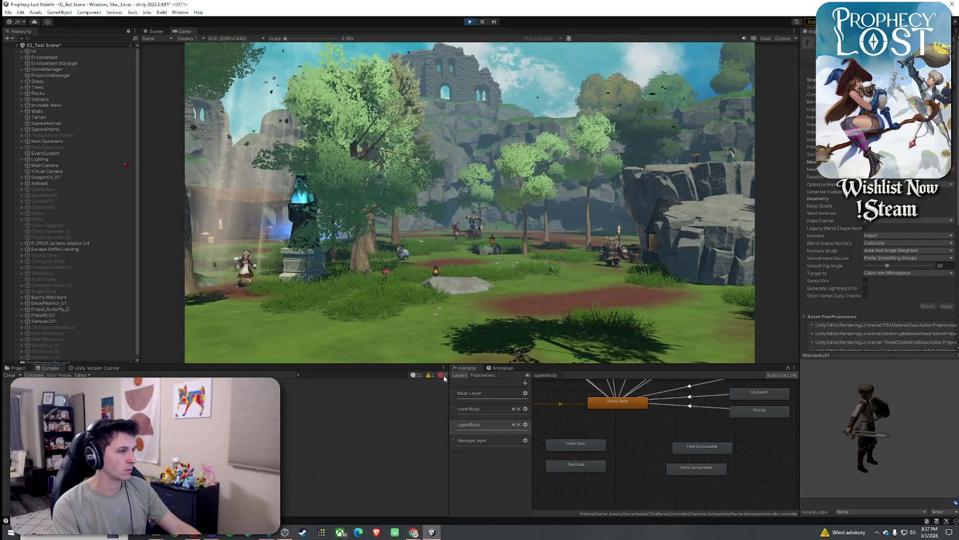
double_click(319, 386)
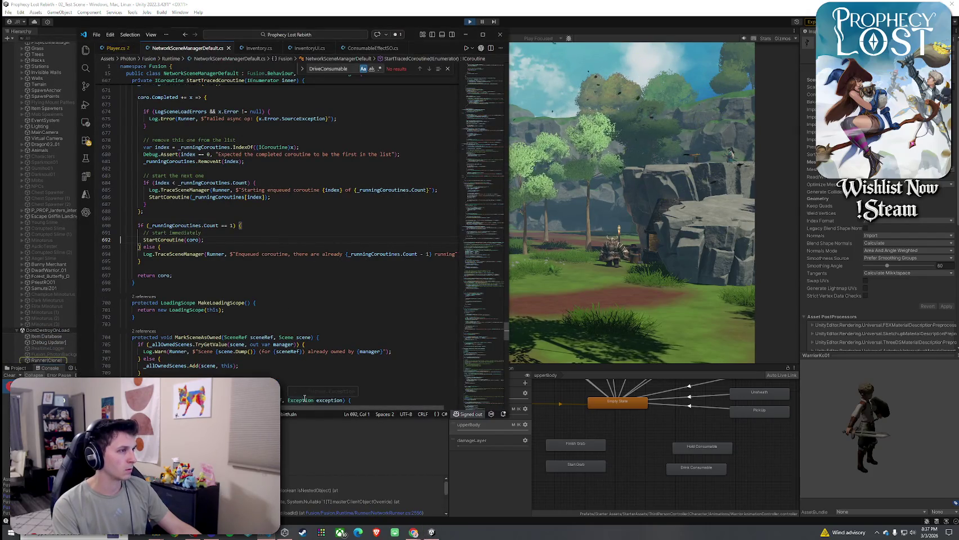
click(229, 48)
click(501, 36)
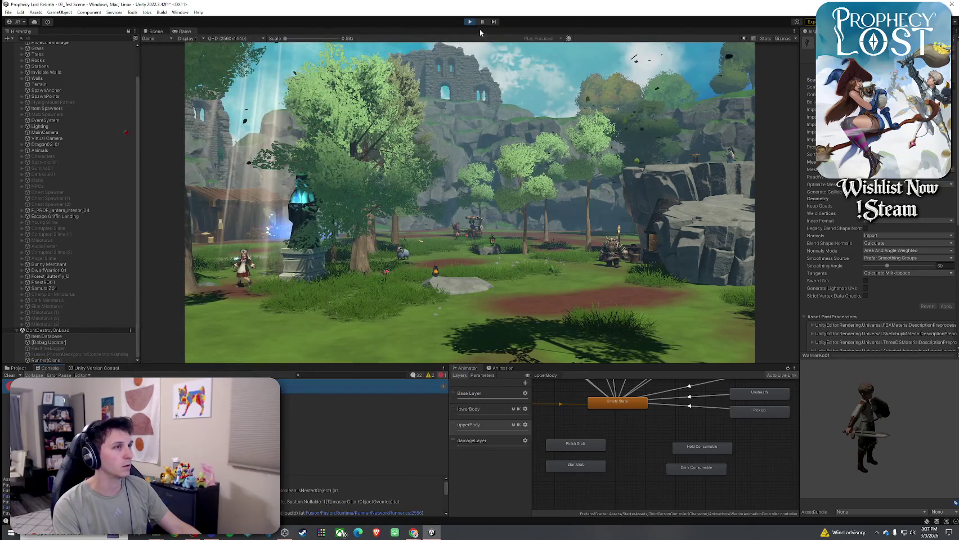
Restart play mode and start a new game session from the title screen
click(470, 21)
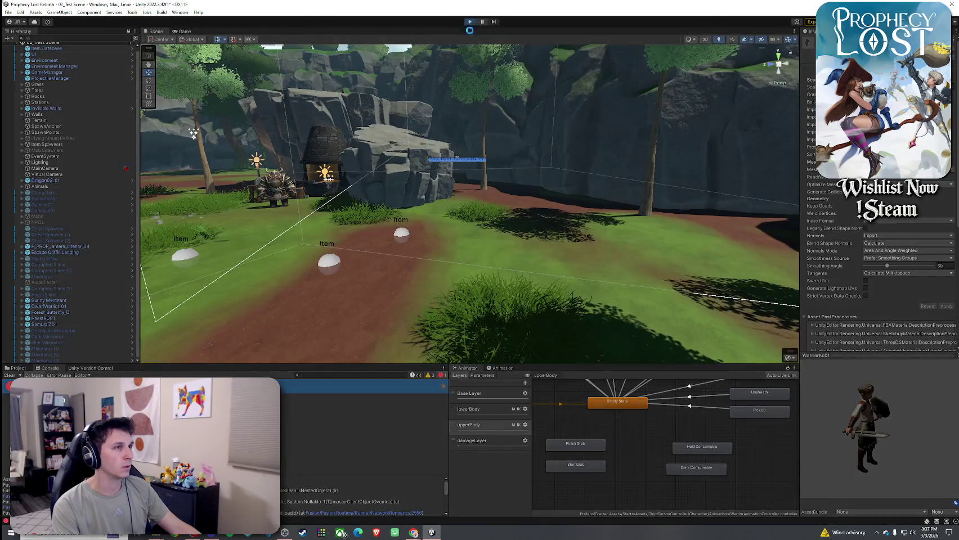
click(469, 22)
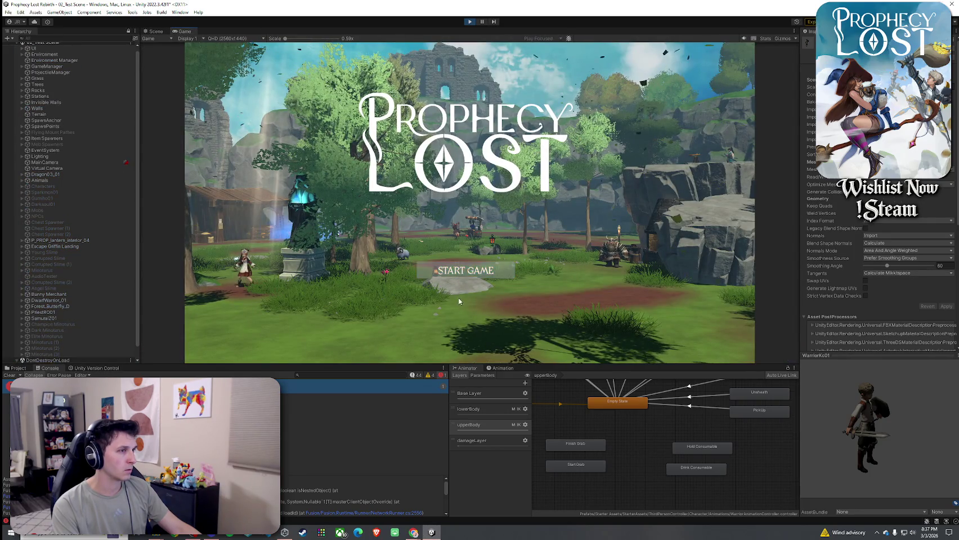
click(457, 277)
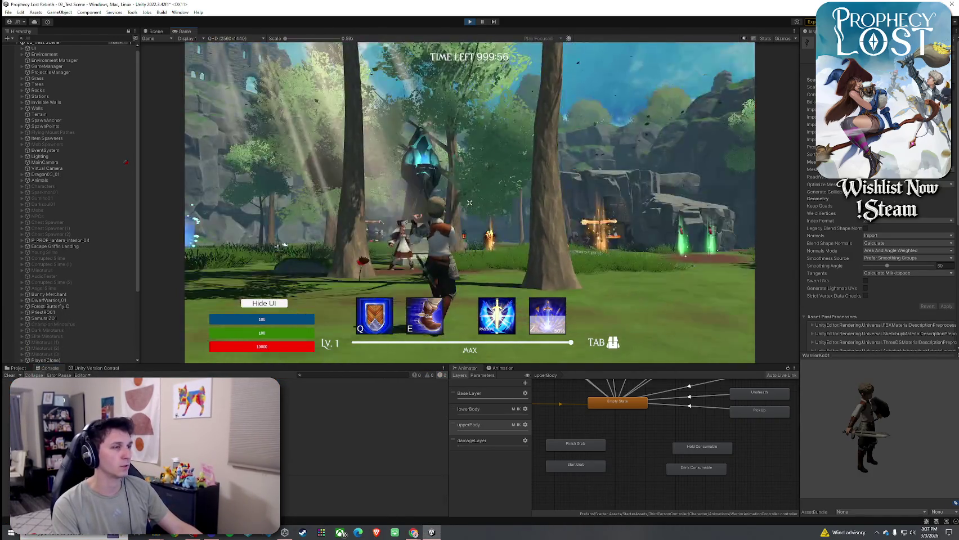
Walk forward to pick up the potion, open the inventory, and enlarge the Console to read the debug log
key(w)
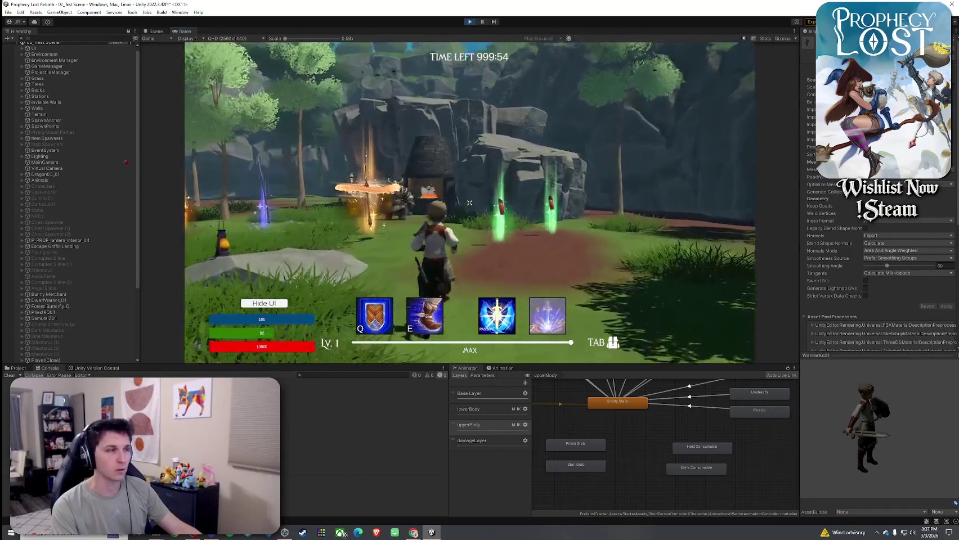
key(w)
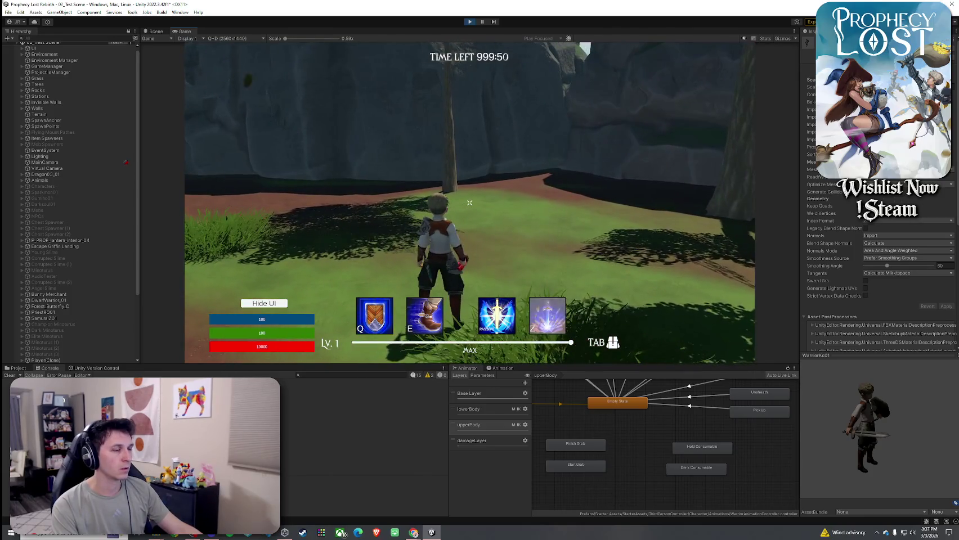
key(Tab)
key(Tab)
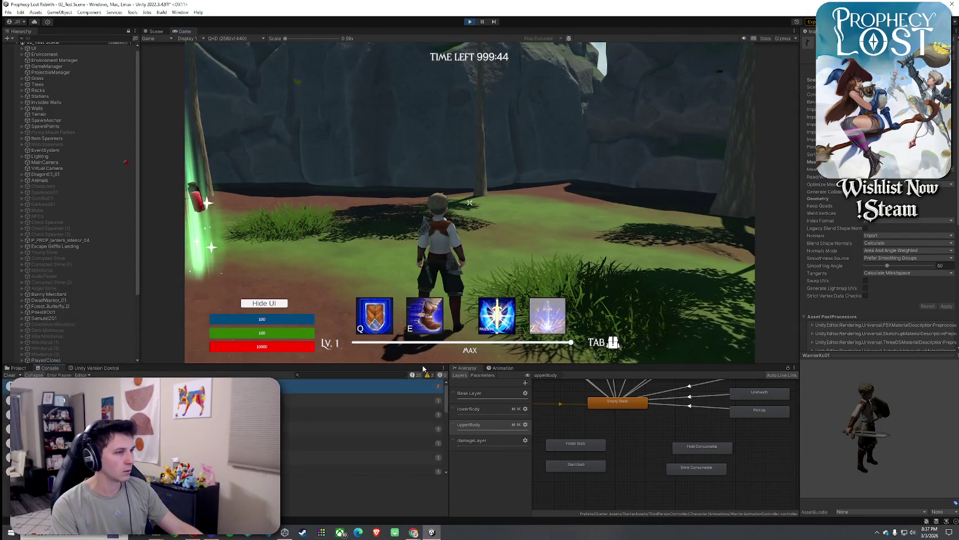
mouse_move(421, 363)
mouse_down()
mouse_move(451, 47)
mouse_move(451, 61)
mouse_up()
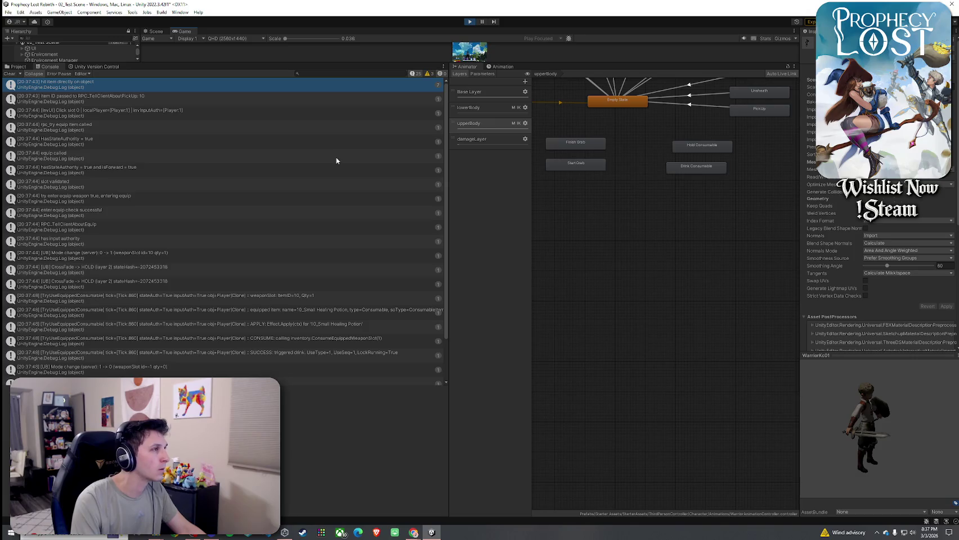
Extend the Console log panel to show more rows
scroll(337, 164, down, 2)
scroll(301, 352, up, 2)
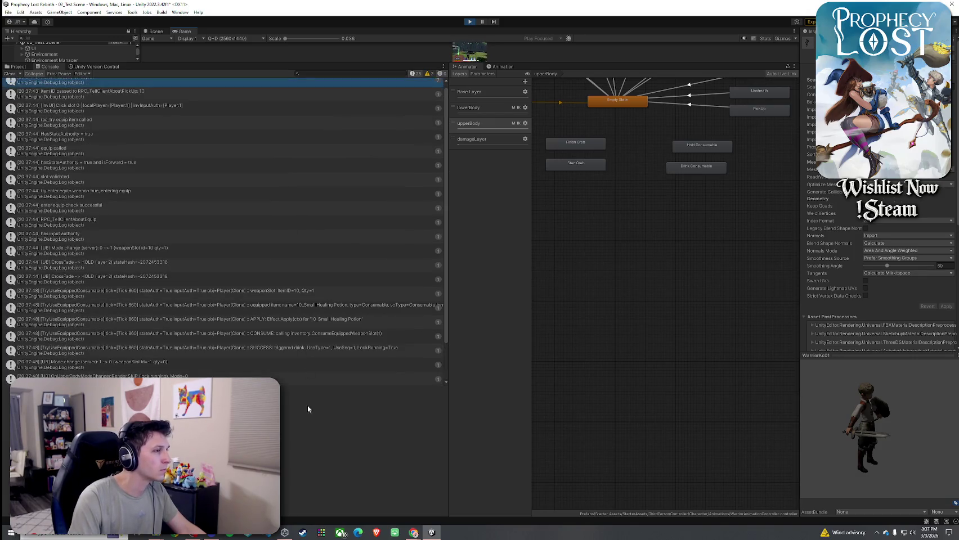
drag(309, 385, 314, 436)
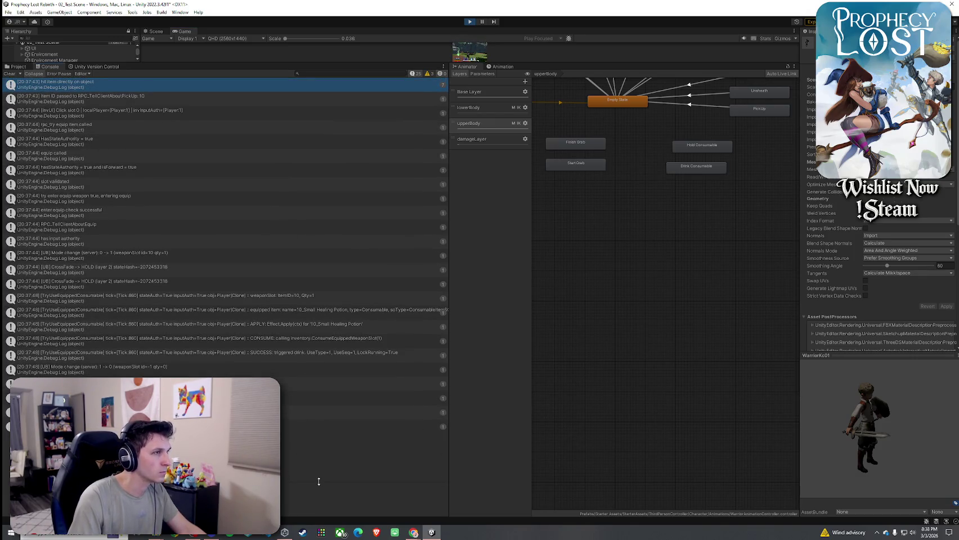
Capture the debug log region with Snipping Tool, then stop play mode in Unity
click(120, 536)
text(snip)
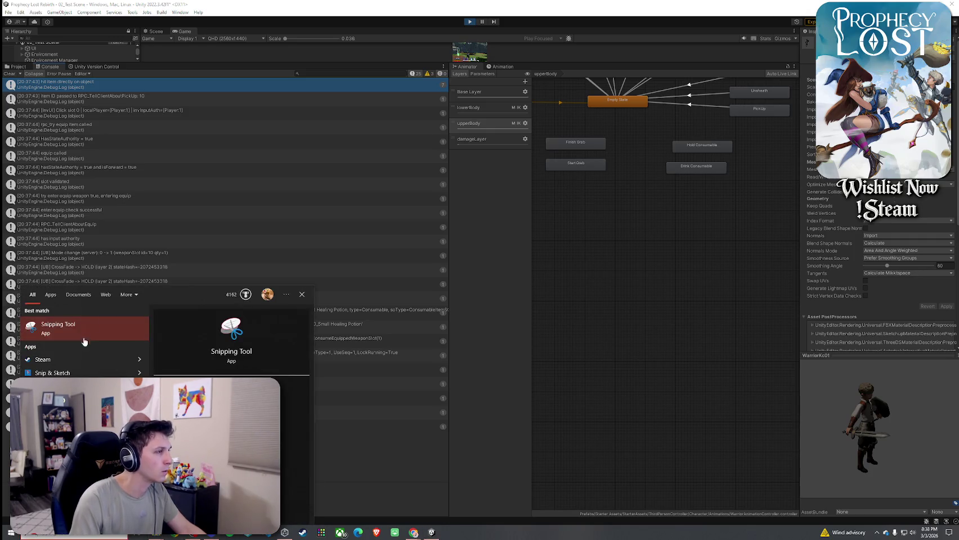
click(83, 337)
click(15, 94)
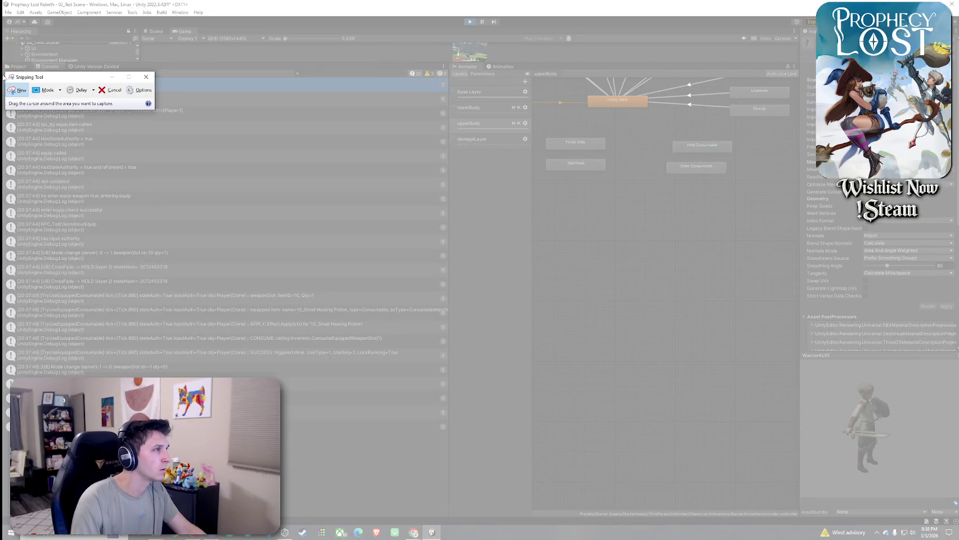
mouse_move(2, 71)
mouse_down()
mouse_move(223, 258)
mouse_move(470, 443)
mouse_move(450, 437)
mouse_up()
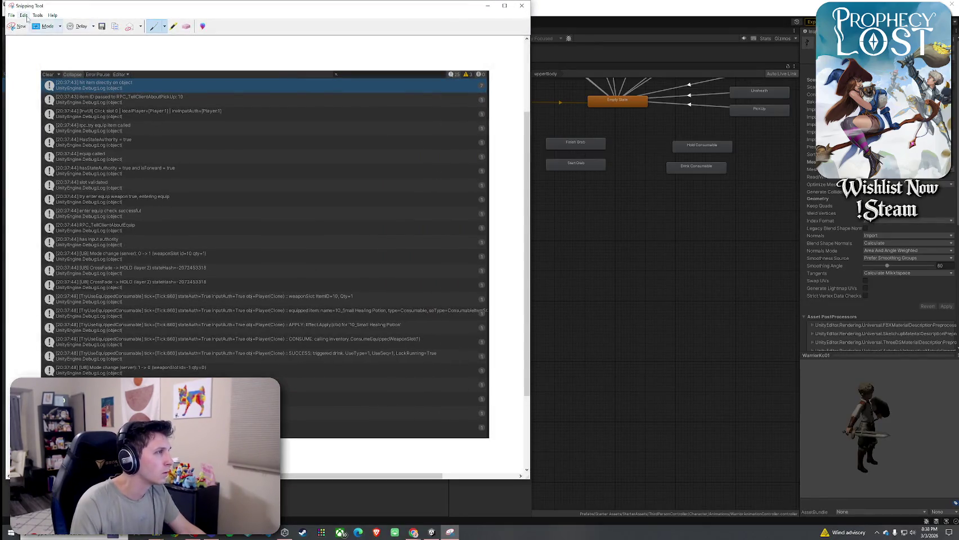
click(537, 28)
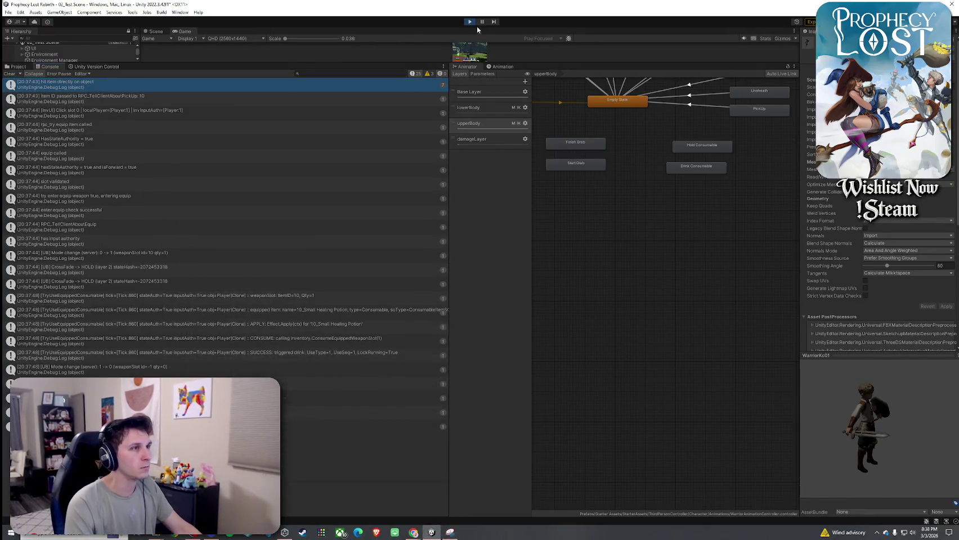
key(ctrl+p)
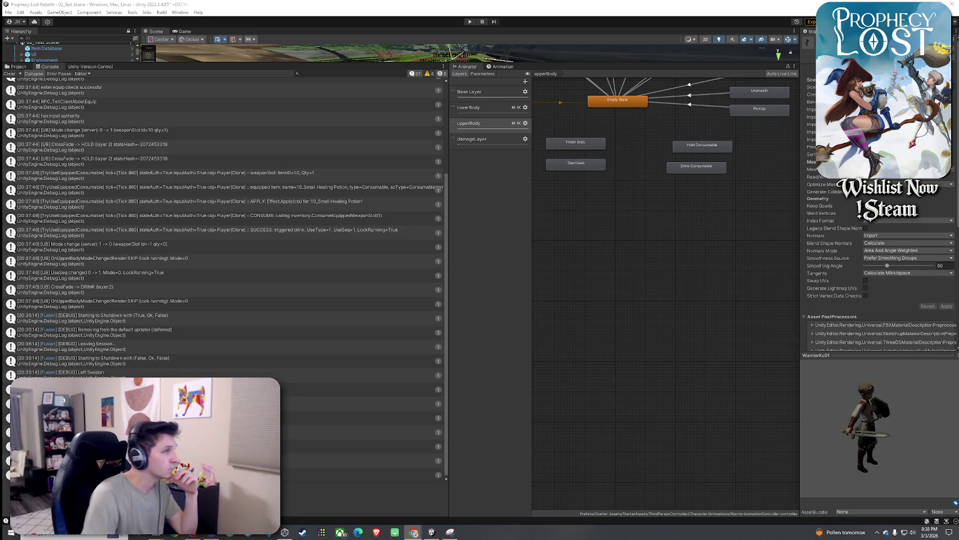
Drag the splitters down twice so the Scene view fills the editor, shrinking the Console and Animator
drag(407, 63, 424, 336)
drag(319, 483, 281, 529)
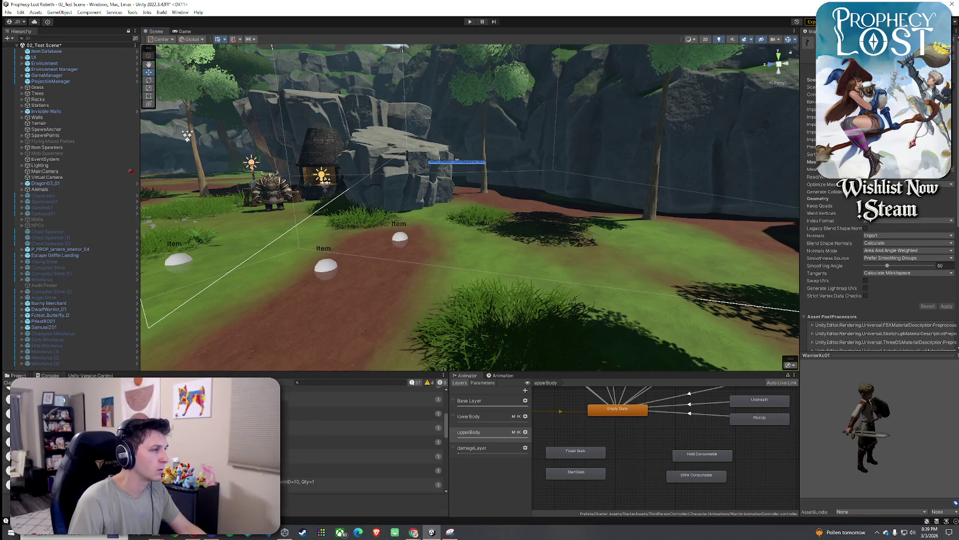
Search the Project for 'Player', open the Player prefab with Gizmos off, and bring up Player.cs
key(ctrl+5)
text(Player)
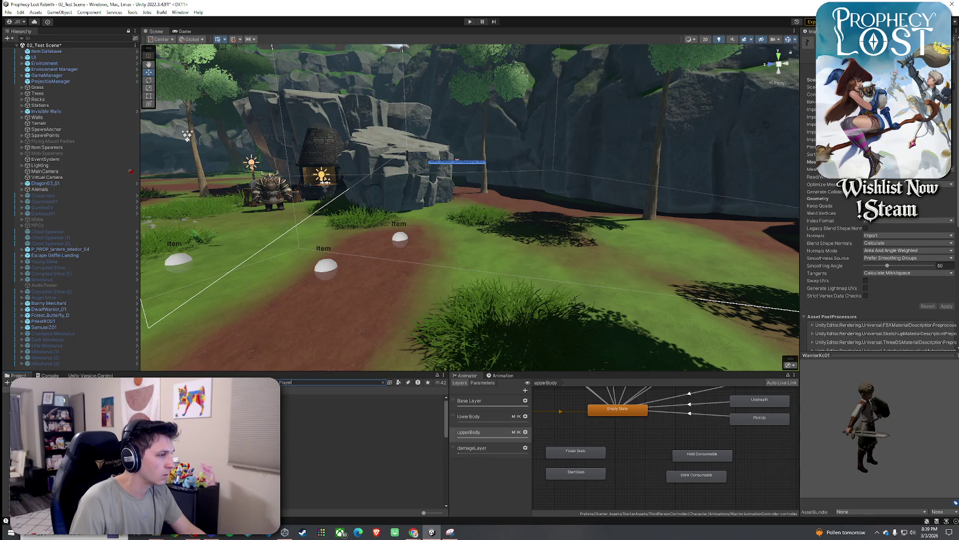
double_click(253, 398)
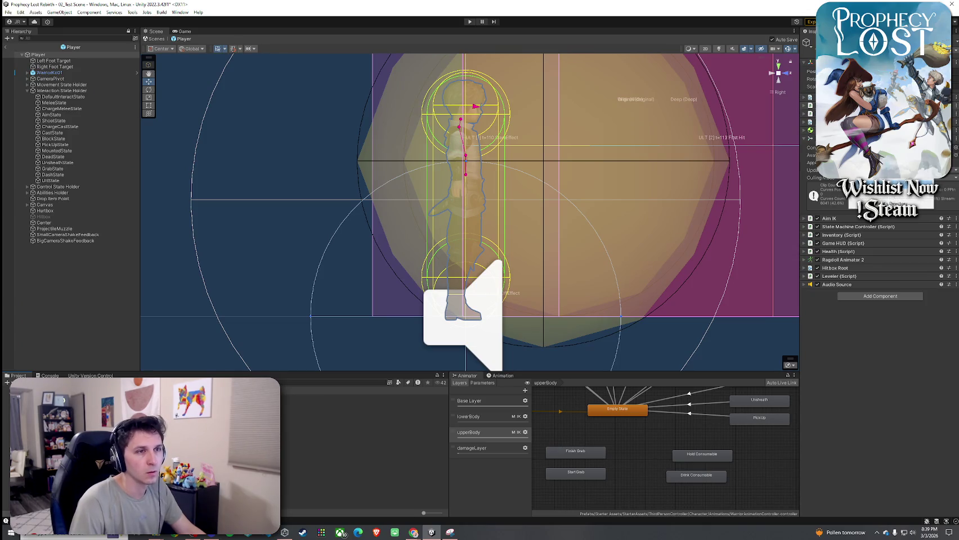
click(787, 49)
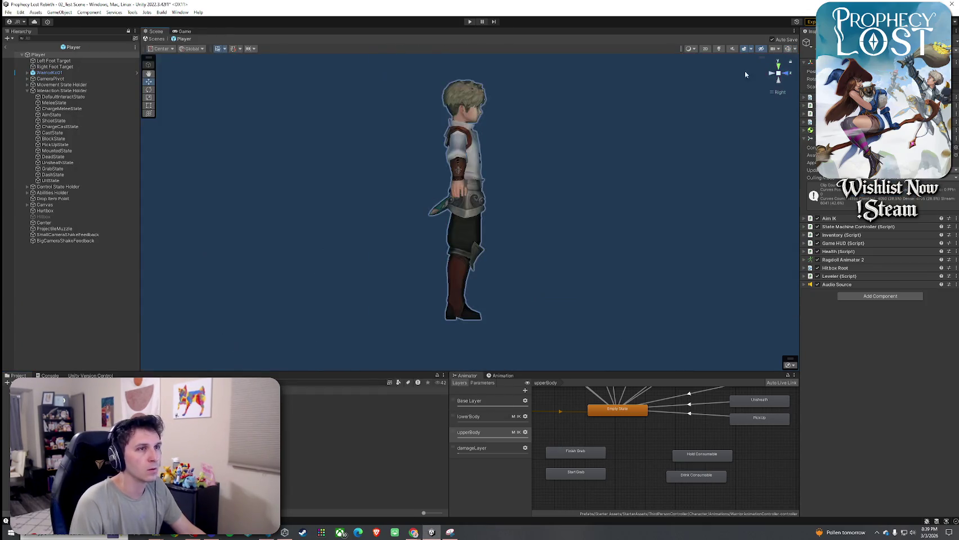
key(alt+Tab)
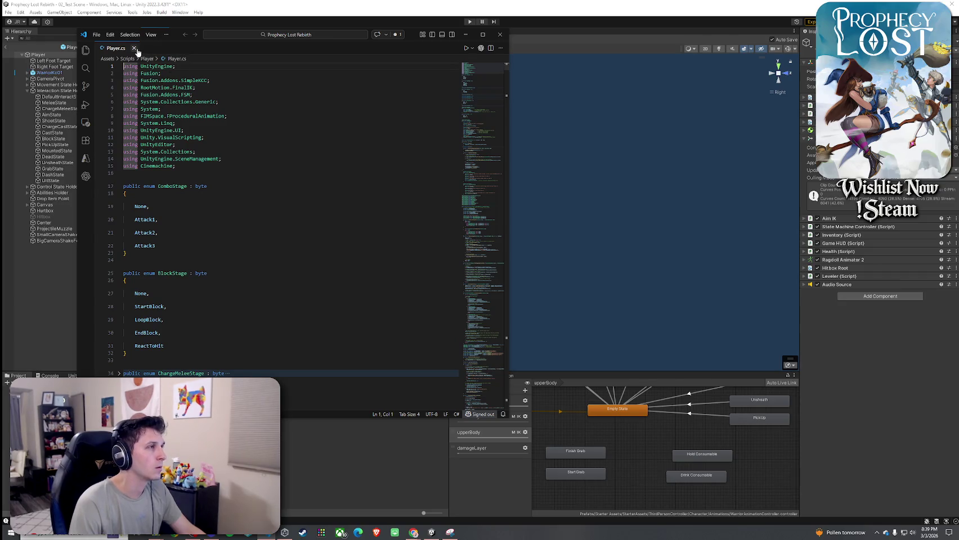
Open InventoryUI.cs through Quick Open alongside Player.cs
click(753, 54)
key(alt+Tab)
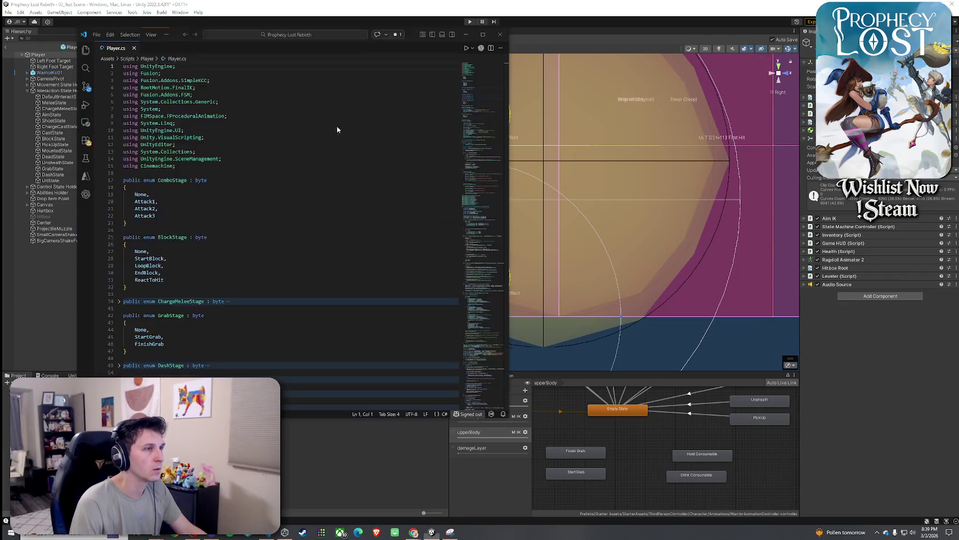
right_click(121, 56)
click(149, 188)
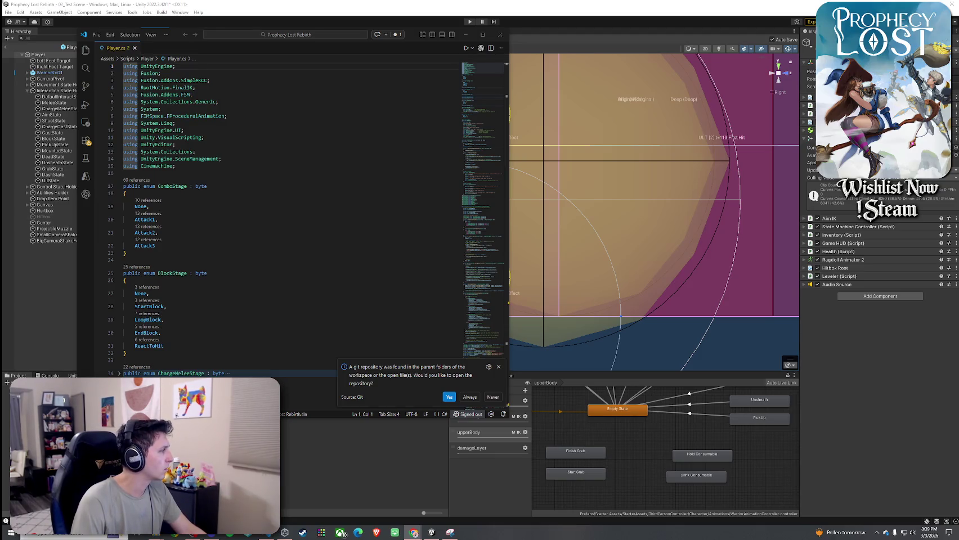
click(266, 35)
text(inen)
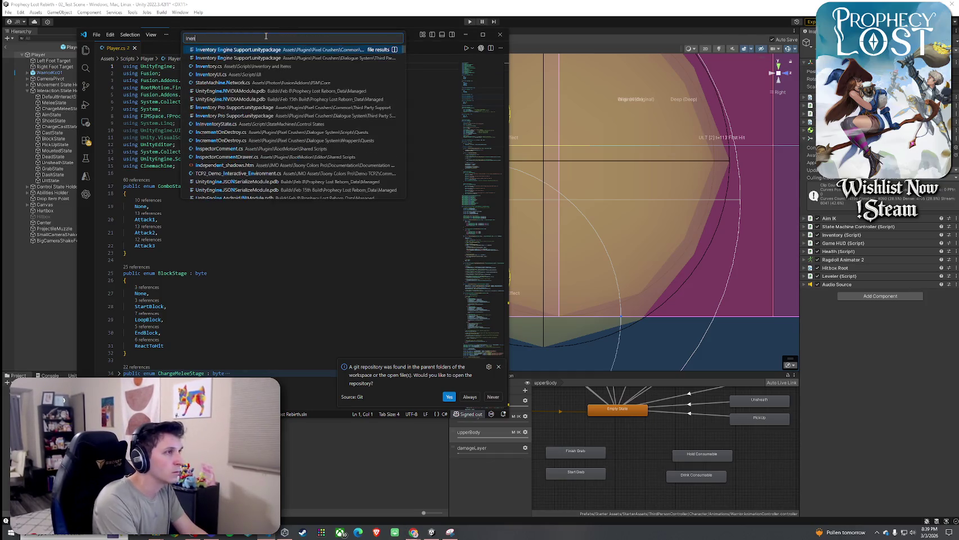
text(ventoryUI)
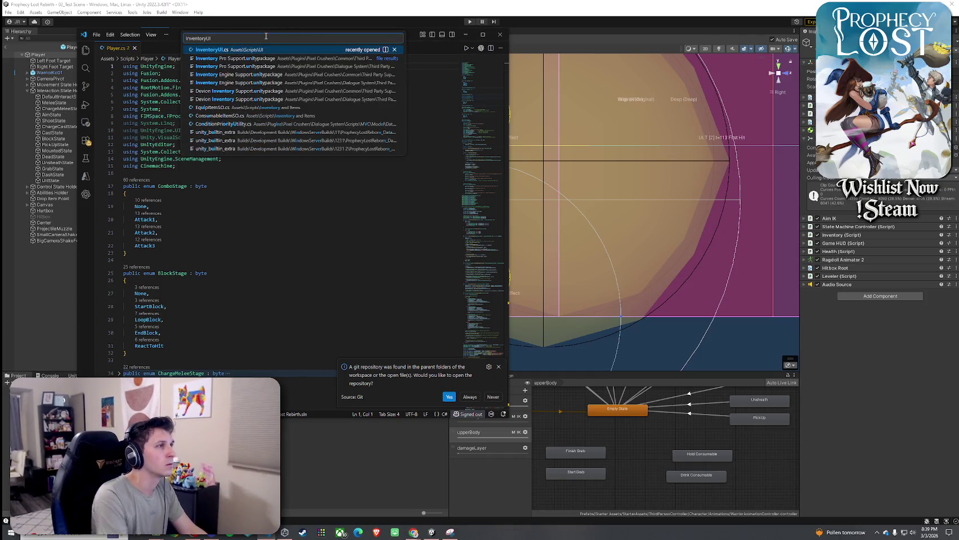
key(Return)
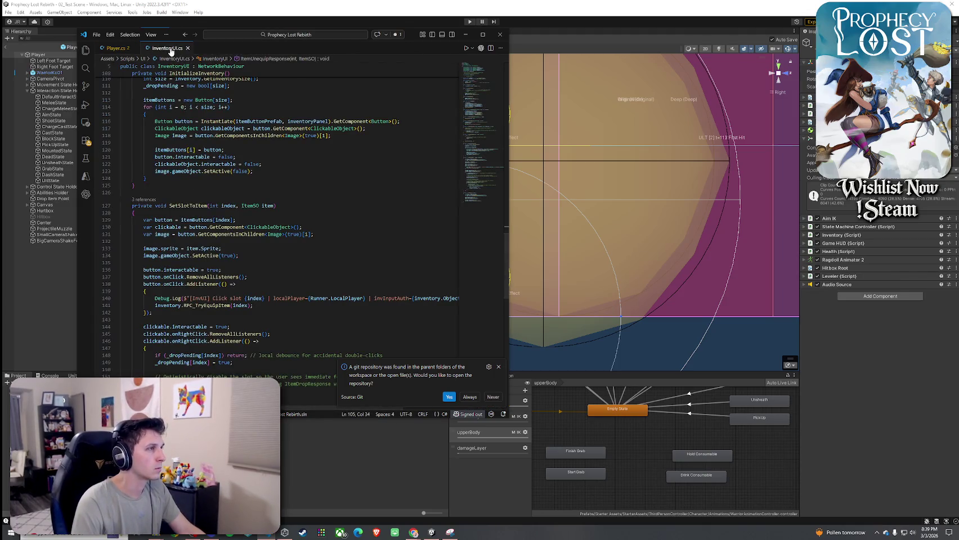
right_click(171, 49)
click(205, 179)
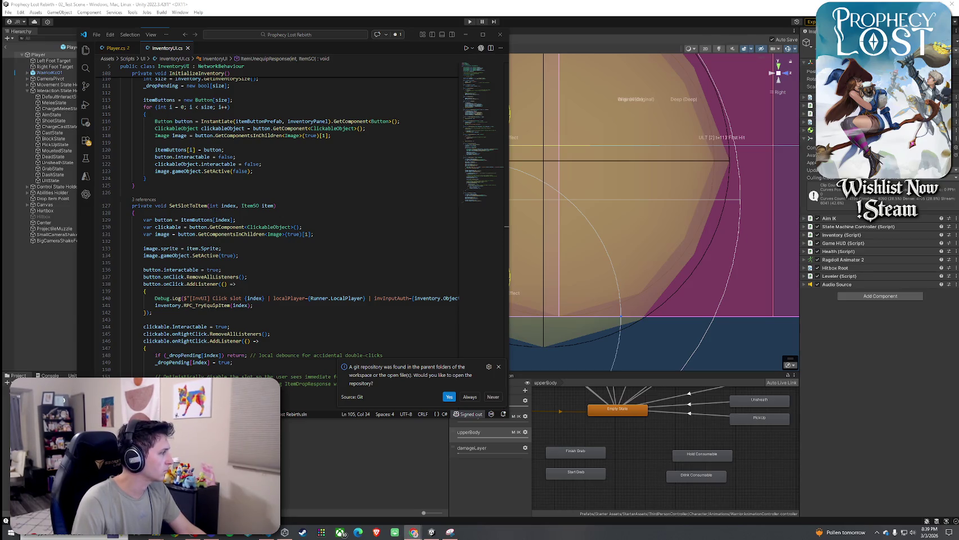
Open Inventory.cs through Quick Open and reveal it in File Explorer
click(241, 35)
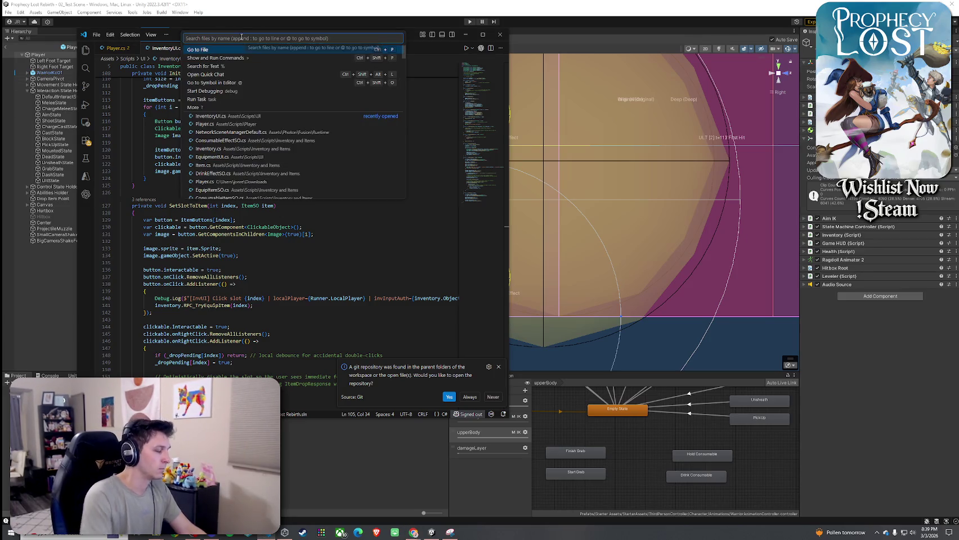
text(Inventory)
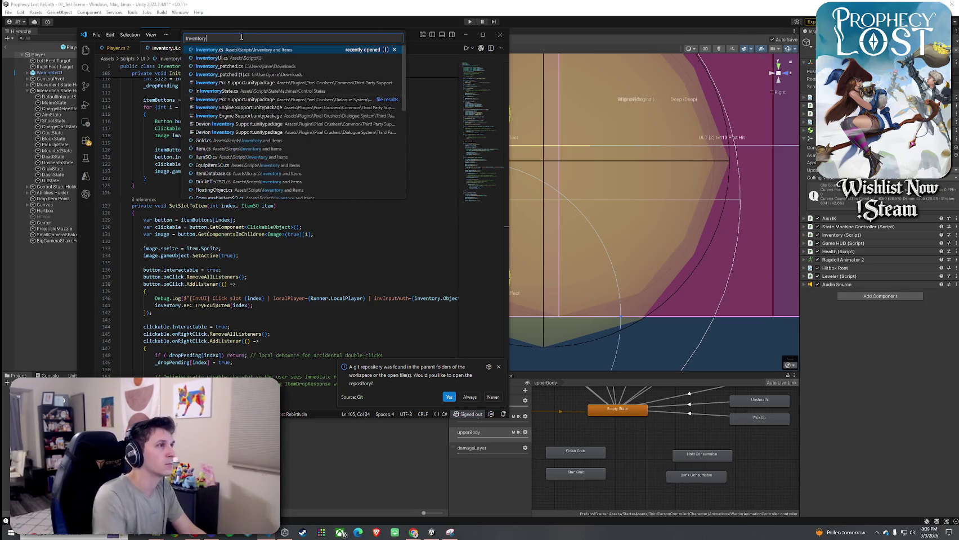
click(251, 50)
right_click(203, 50)
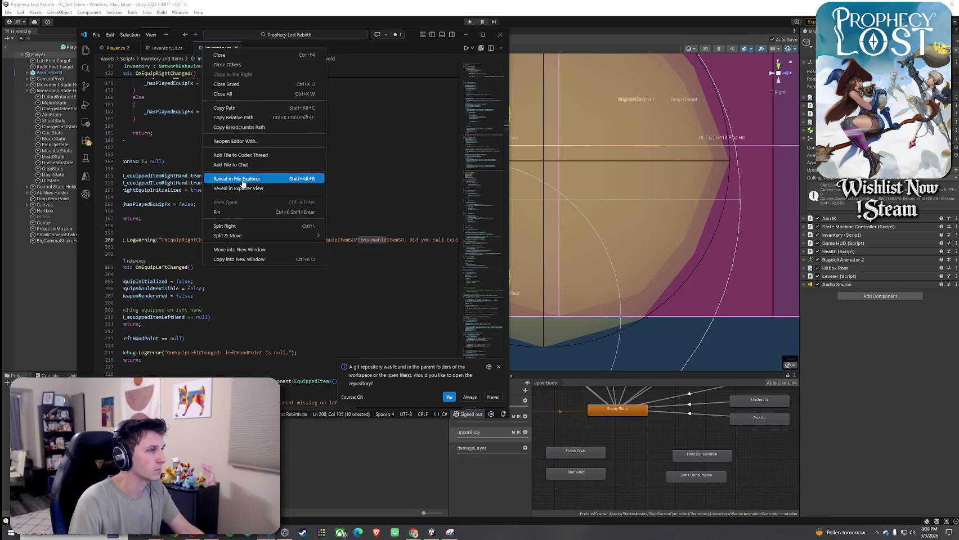
click(246, 177)
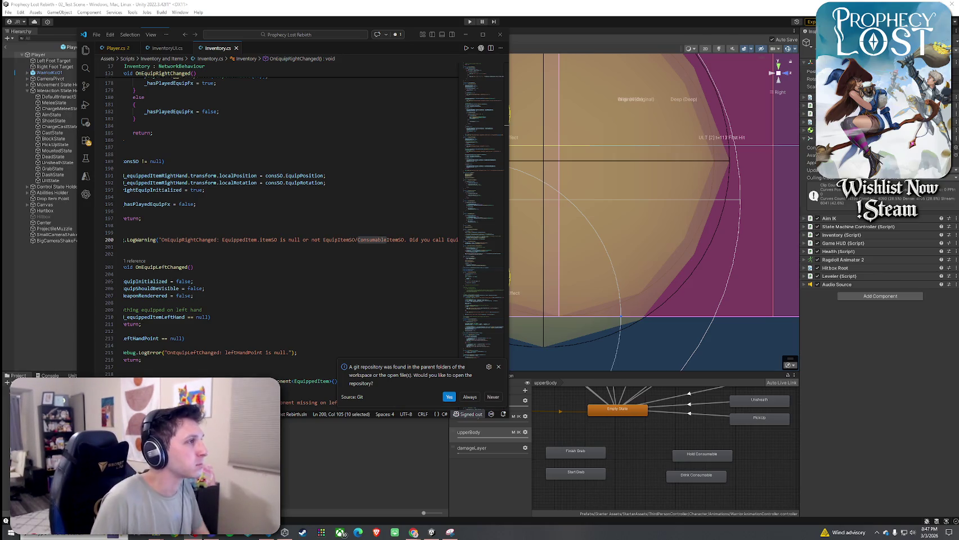
Reveal Player.cs, InventoryUI.cs and Inventory.cs in File Explorer, then return to Unity
right_click(121, 48)
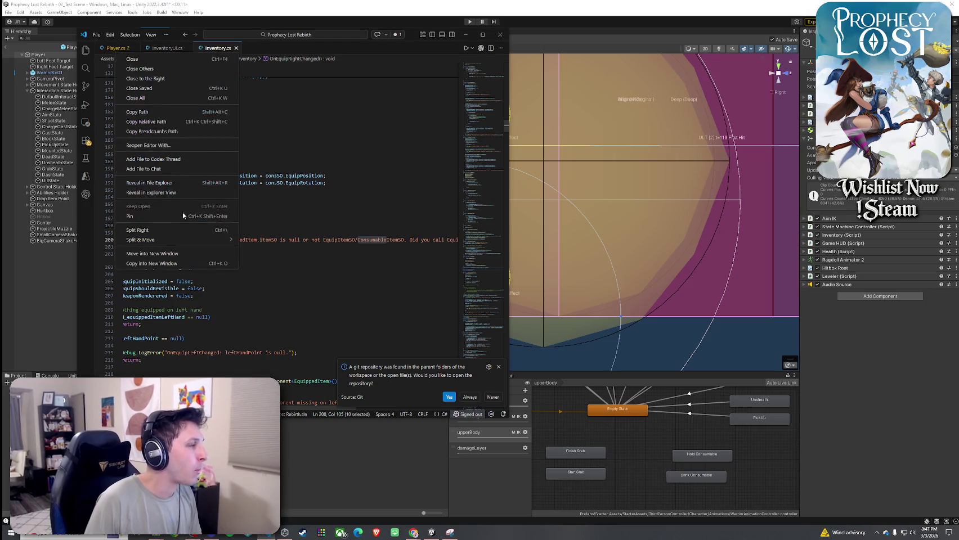
click(169, 186)
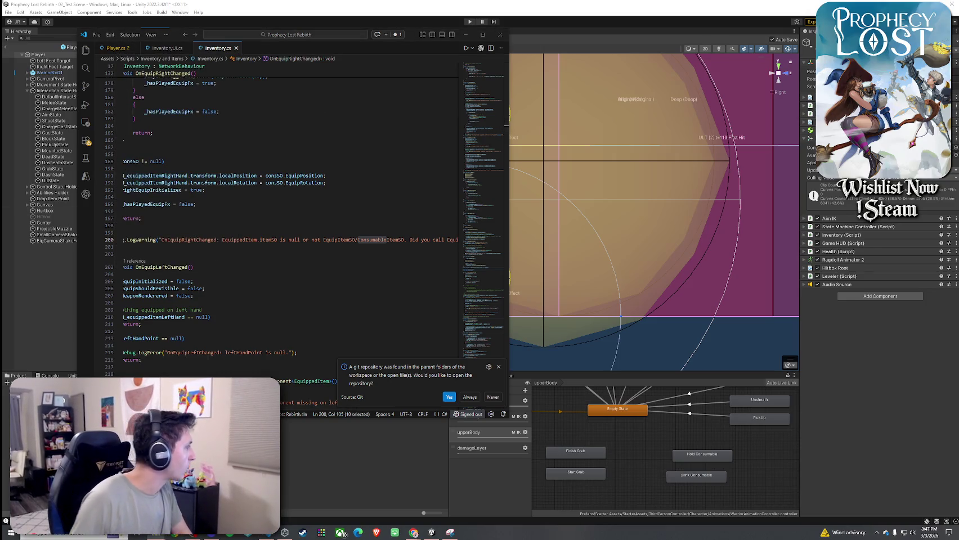
right_click(159, 50)
click(186, 180)
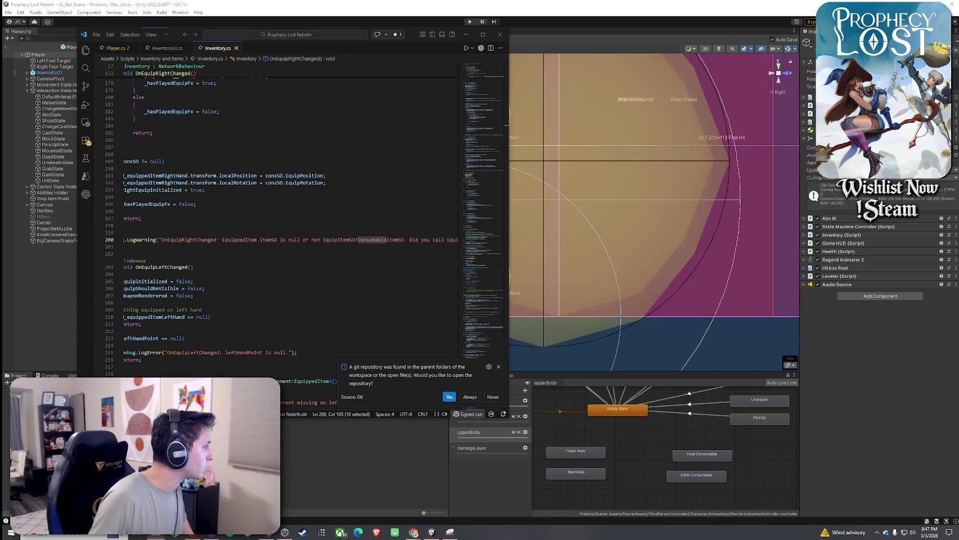
right_click(220, 50)
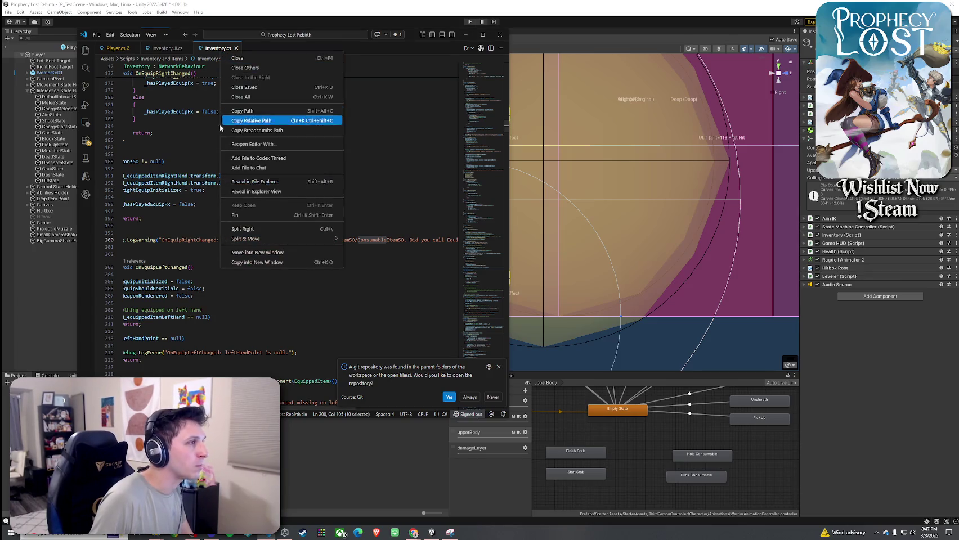
click(253, 181)
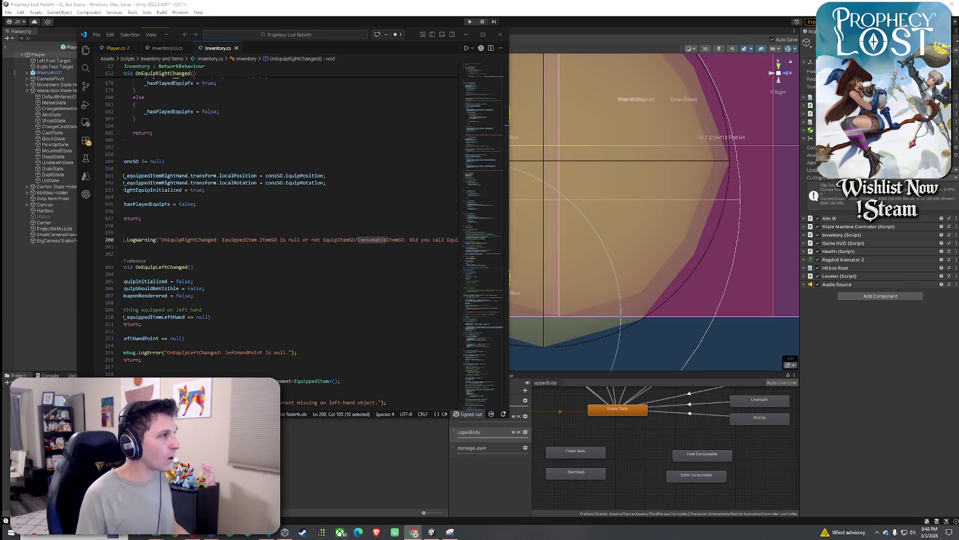
click(73, 47)
Return from prefab mode to the full 02_Test Scene and save it
click(8, 48)
click(8, 12)
click(72, 5)
key(ctrl+s)
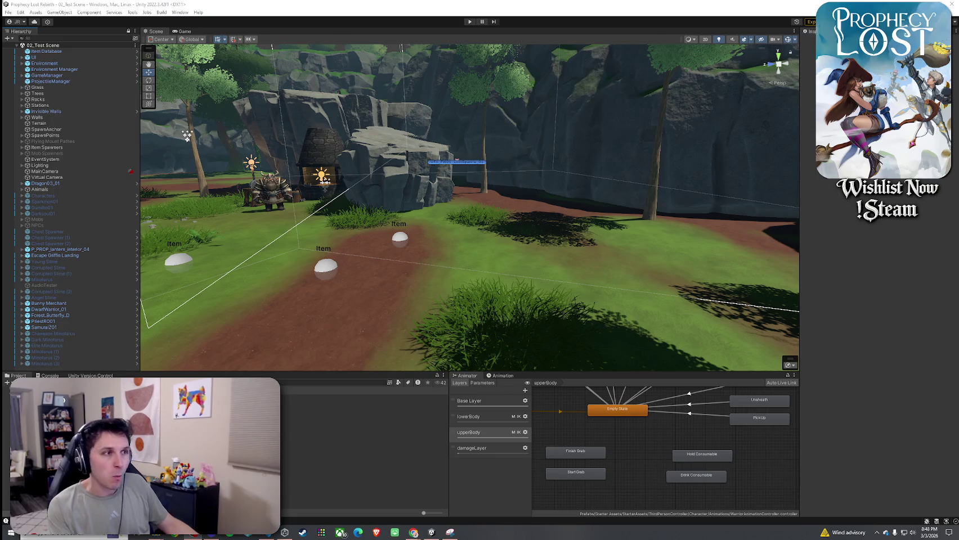
Run a quick play test to the title screen, stop it, and select Dark Minotaurus
click(469, 22)
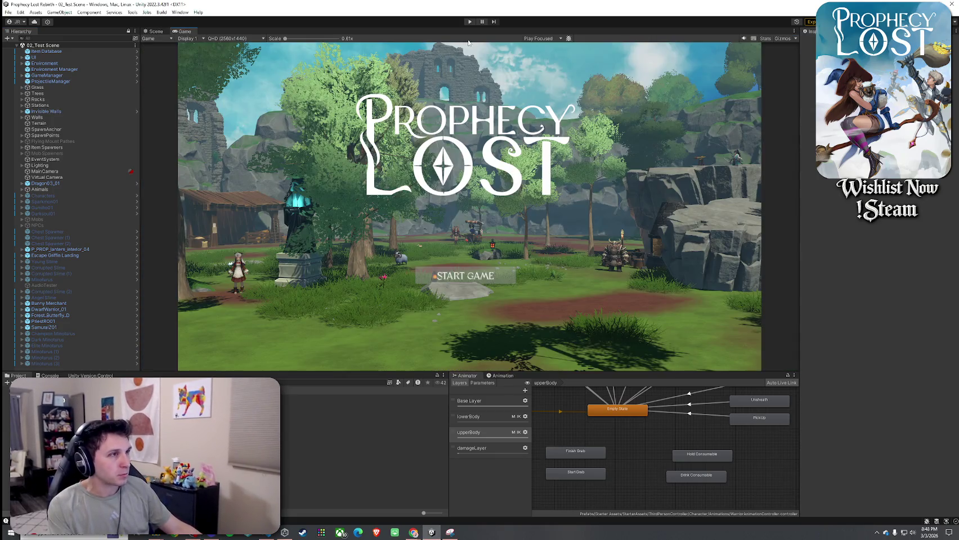
click(471, 22)
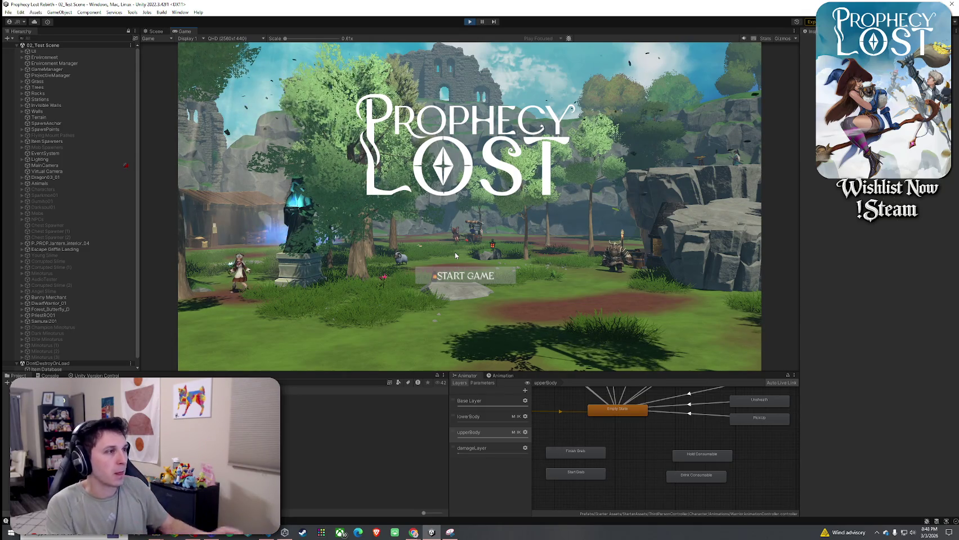
click(468, 22)
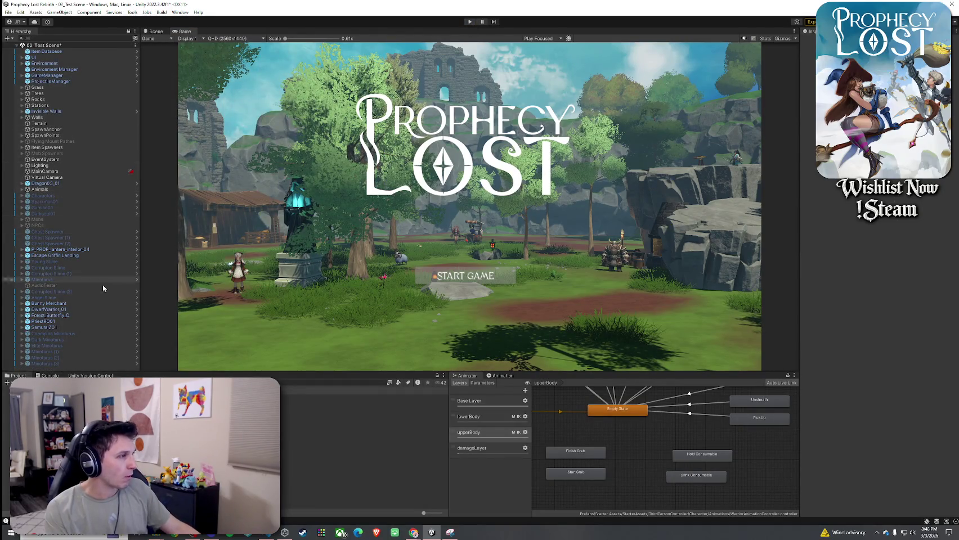
click(114, 338)
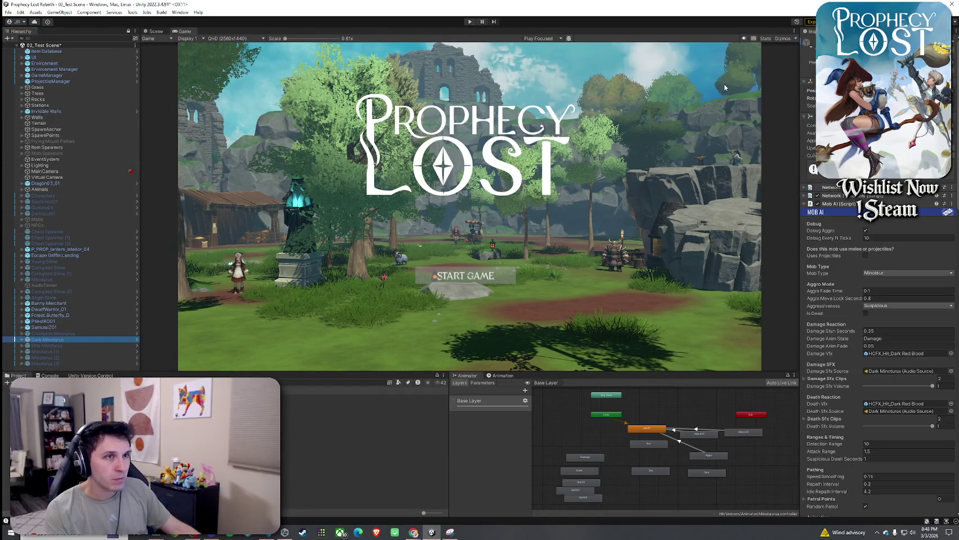
Review the Dark Minotaurus Mob AI stats and sounds, focusing its Max Health value
scroll(830, 259, down, 5)
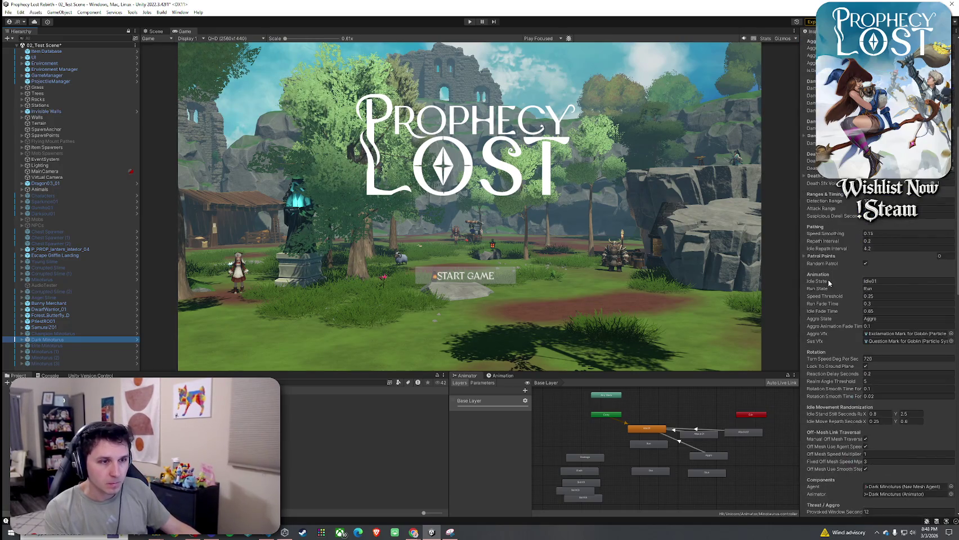
scroll(841, 331, down, 10)
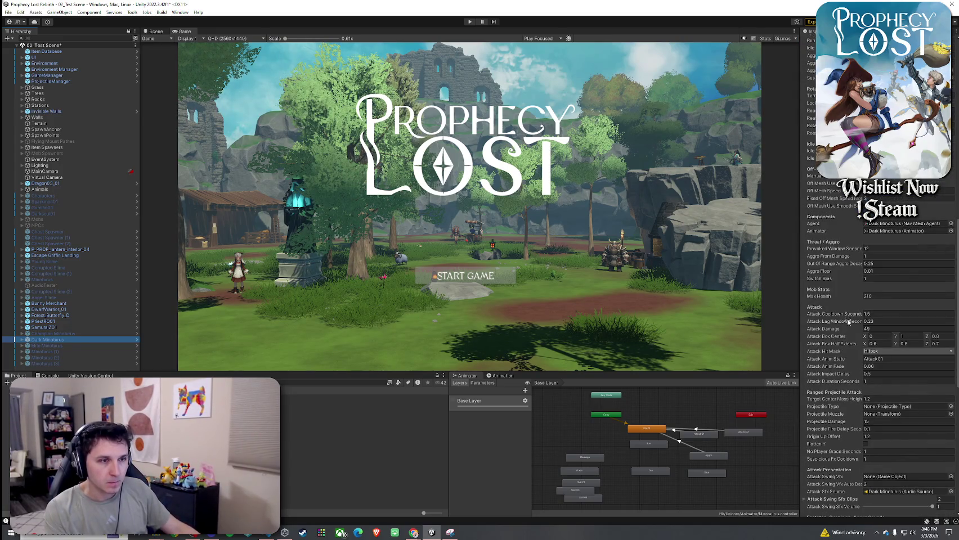
scroll(848, 322, down, 4)
scroll(844, 316, down, 2)
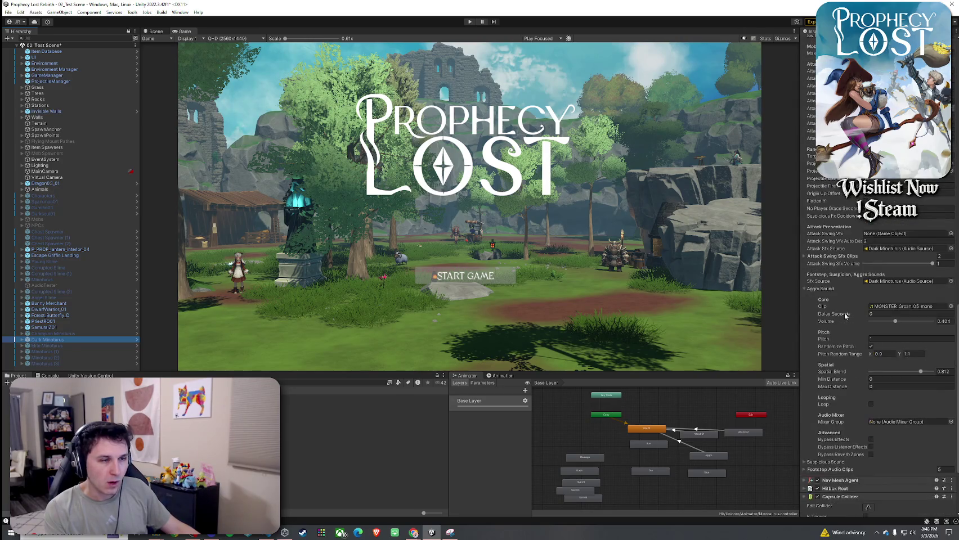
scroll(837, 311, down, 2)
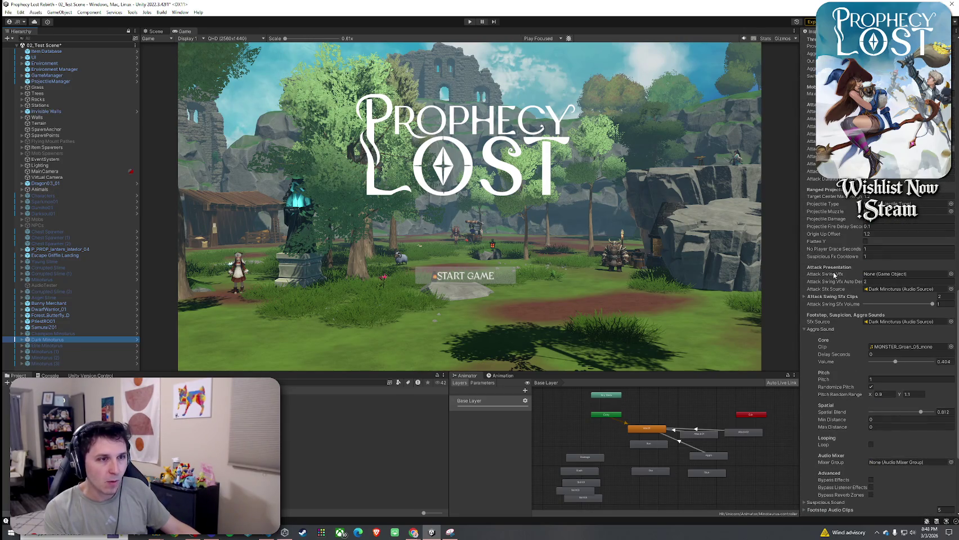
scroll(835, 274, up, 2)
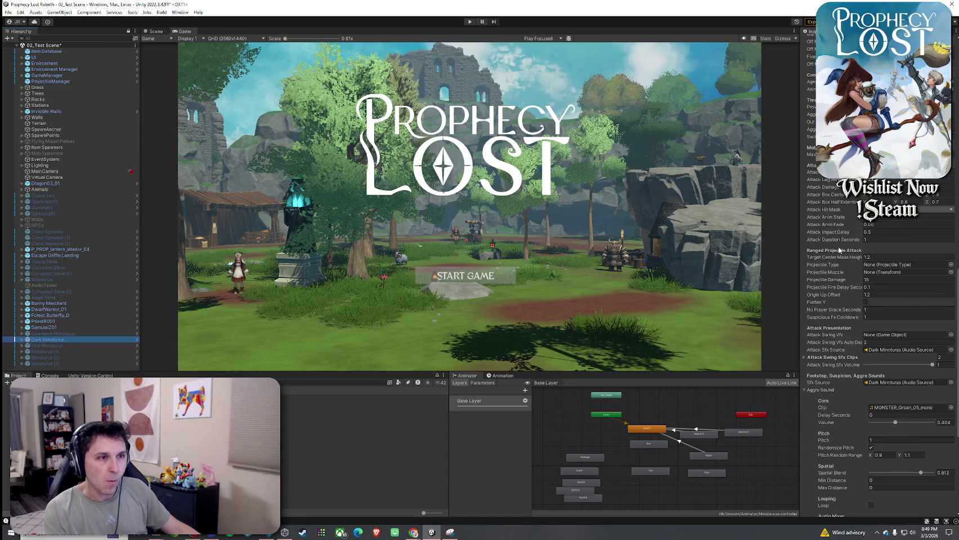
scroll(844, 264, up, 2)
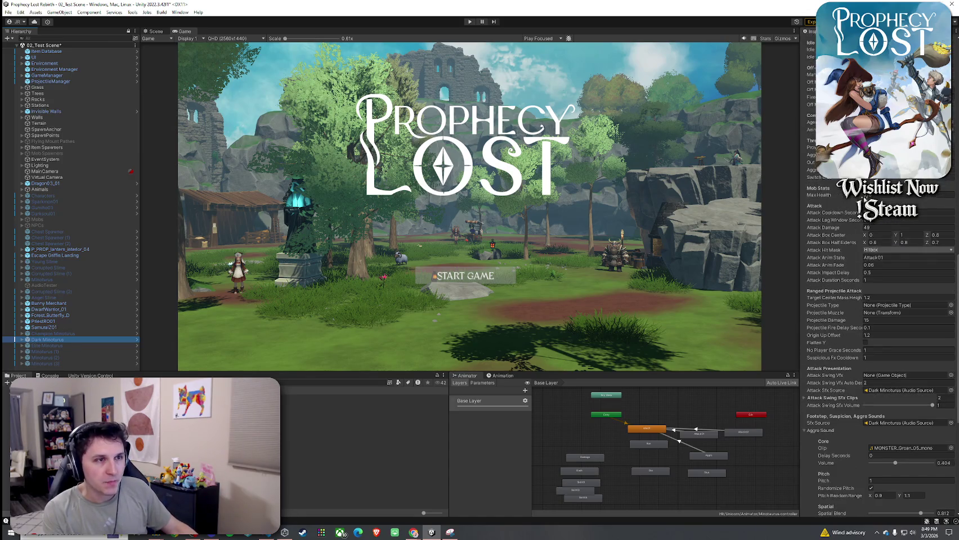
click(866, 196)
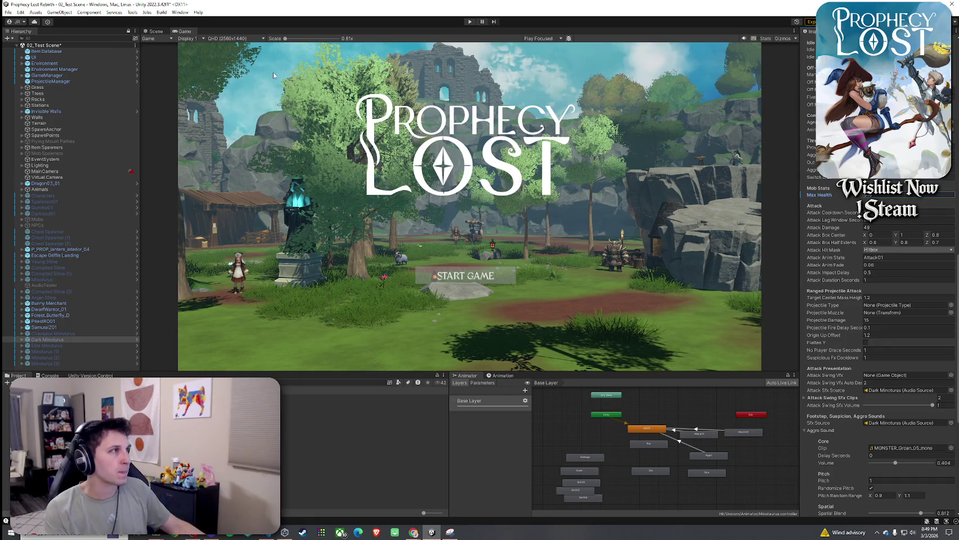
Save the scene from the File menu and scroll back up the Inspector
click(8, 12)
click(20, 48)
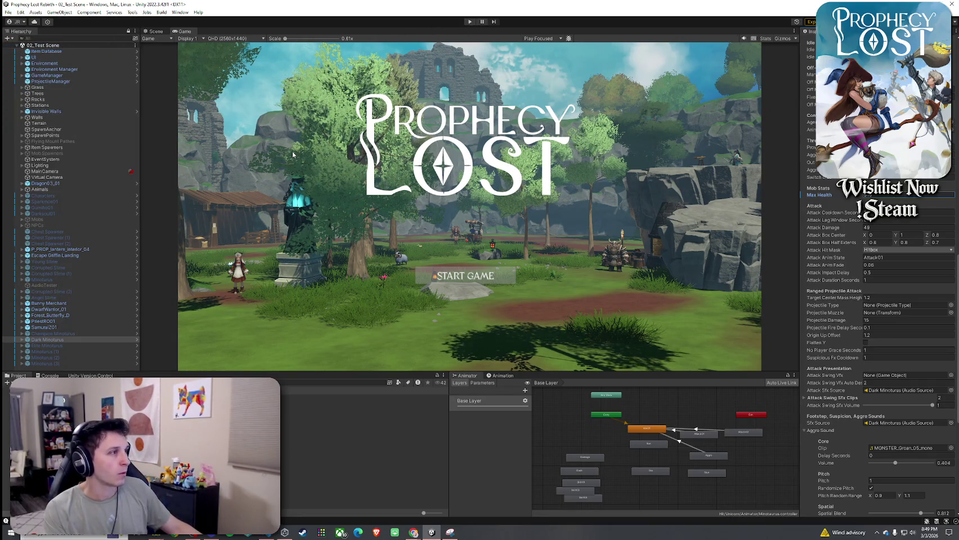
scroll(878, 281, up, 10)
scroll(878, 282, up, 8)
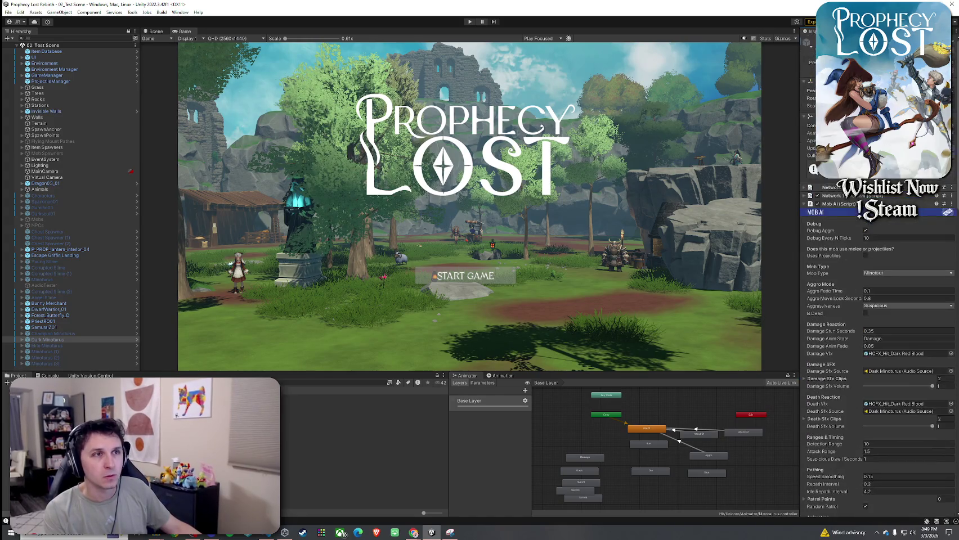
scroll(878, 281, up, 1)
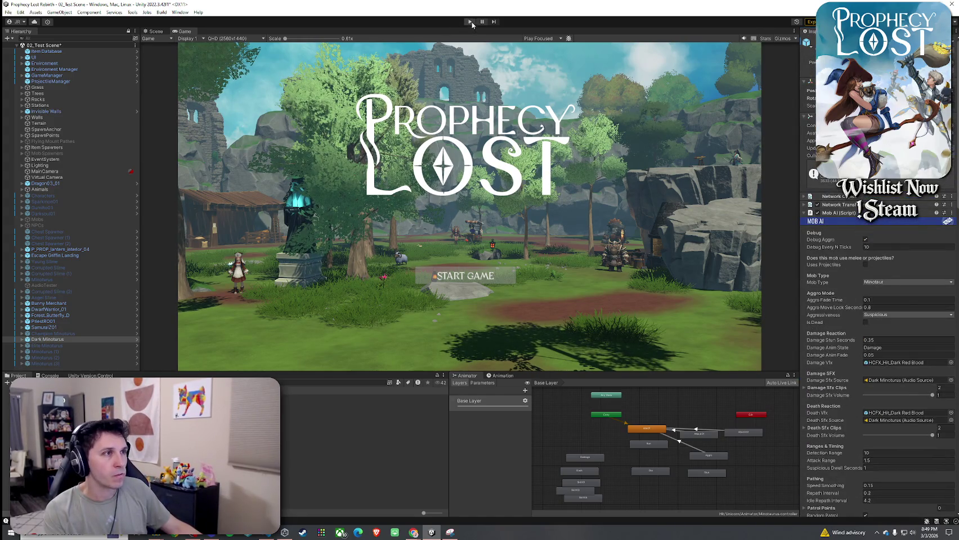
Start a play test, begin the game from the title screen, run, attack and open the inventory
click(471, 21)
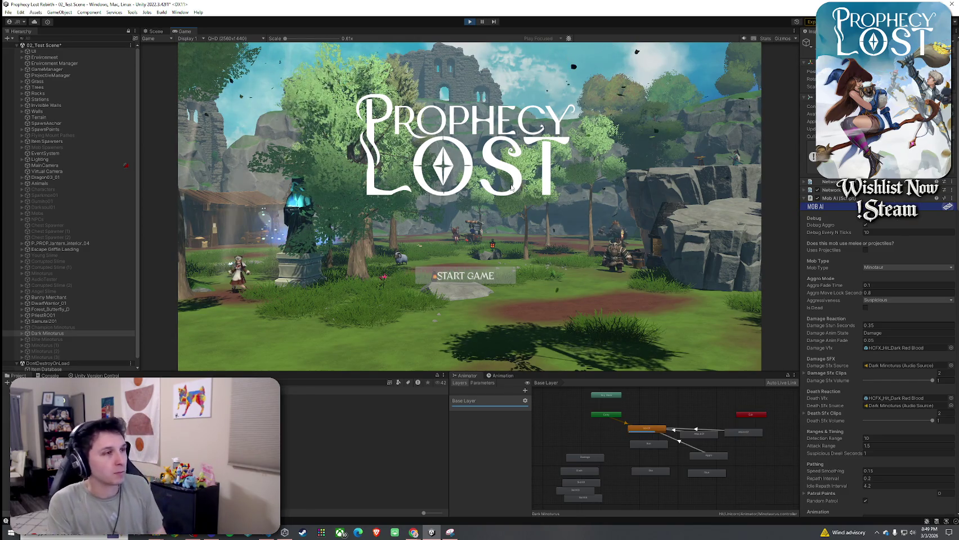
click(477, 282)
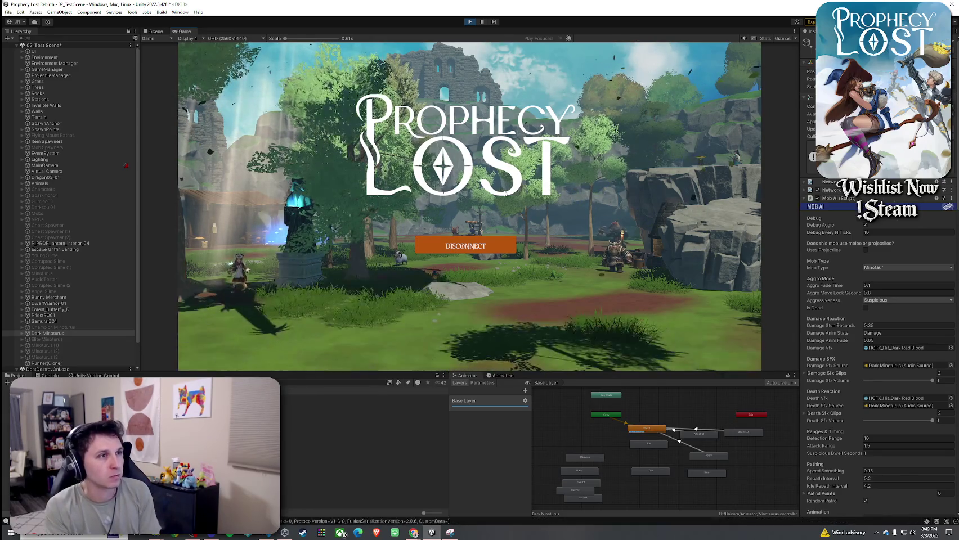
key(w)
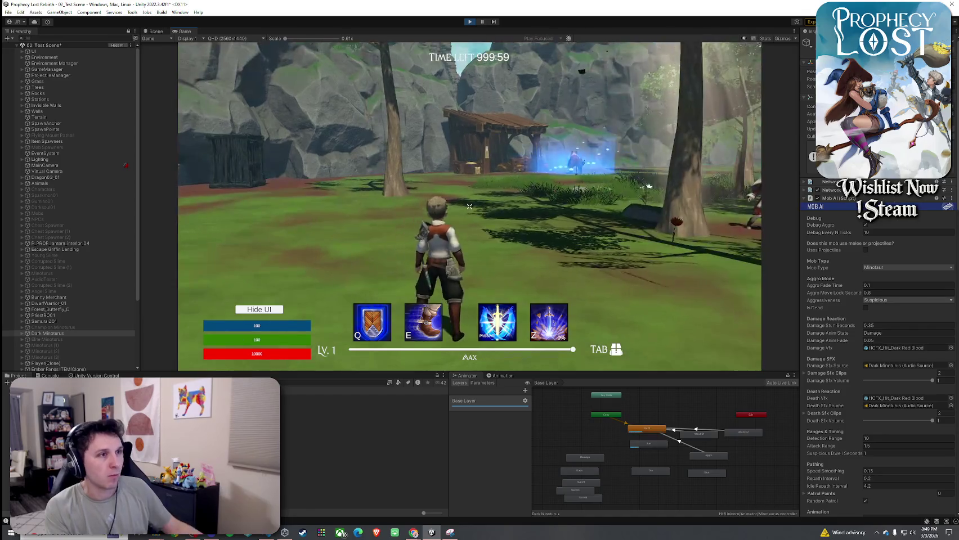
key(a)
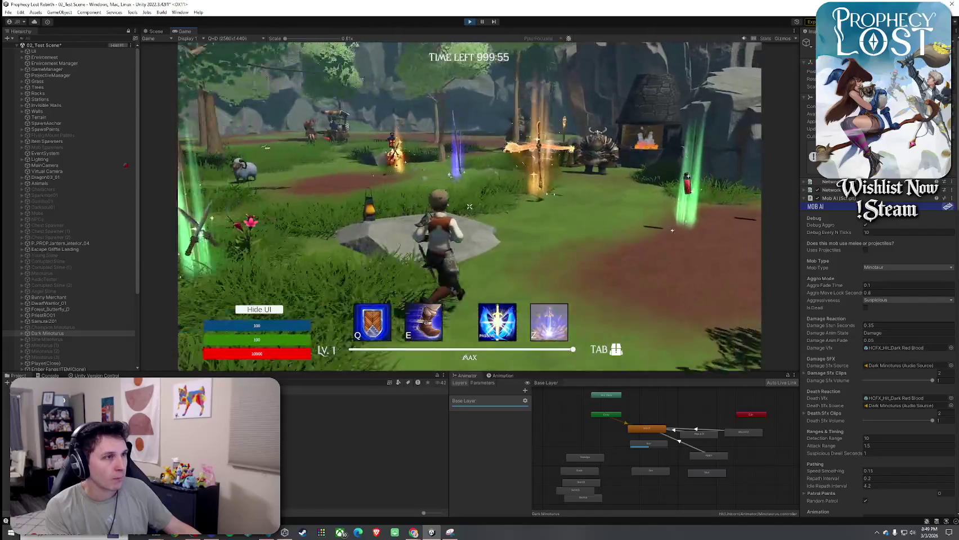
click(469, 207)
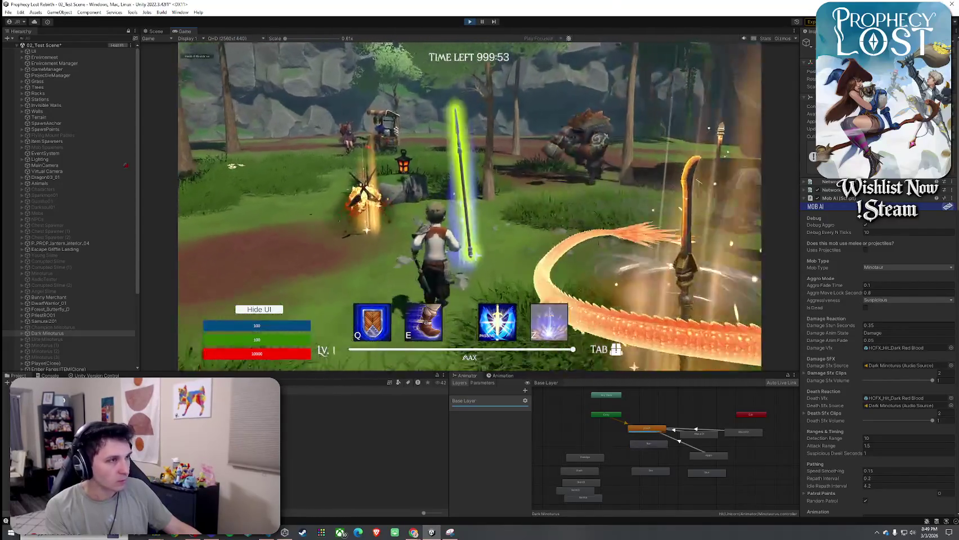
key(Tab)
key(Tab)
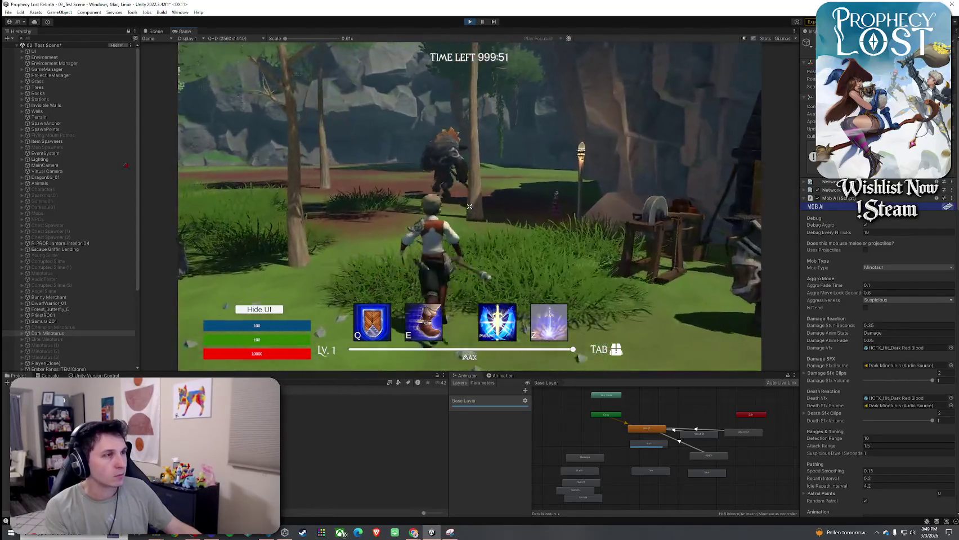
Run to the Dark Minotaurus and strike it repeatedly to lower its health
key(w)
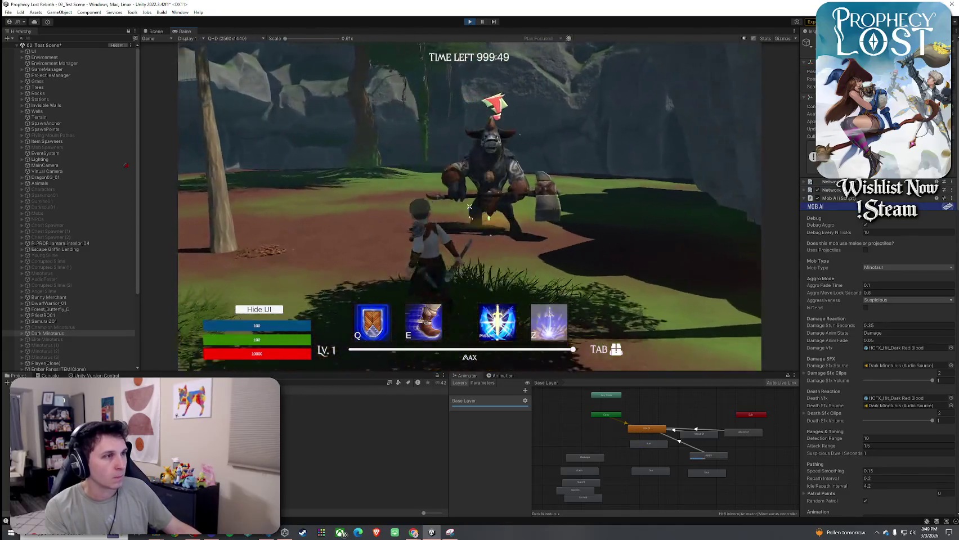
click(469, 206)
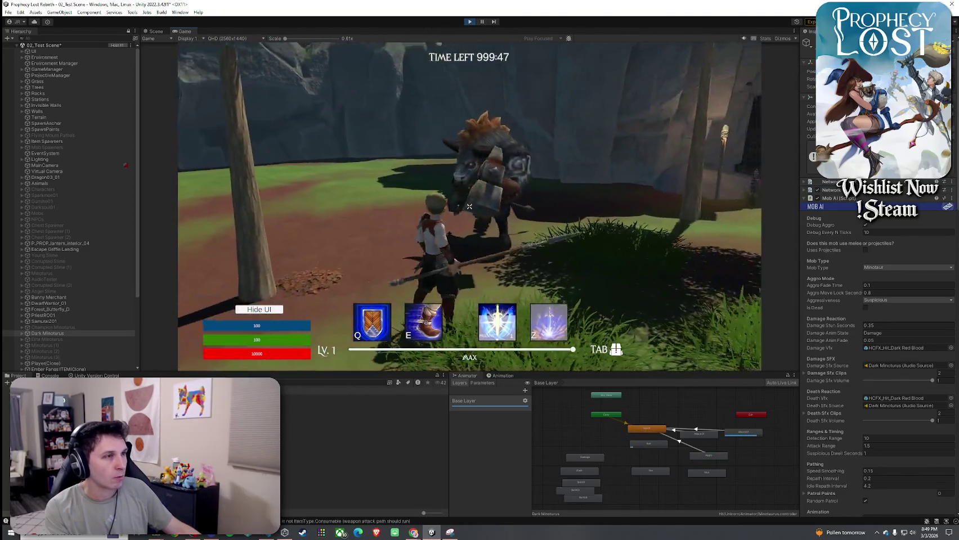
click(469, 206)
key(a)
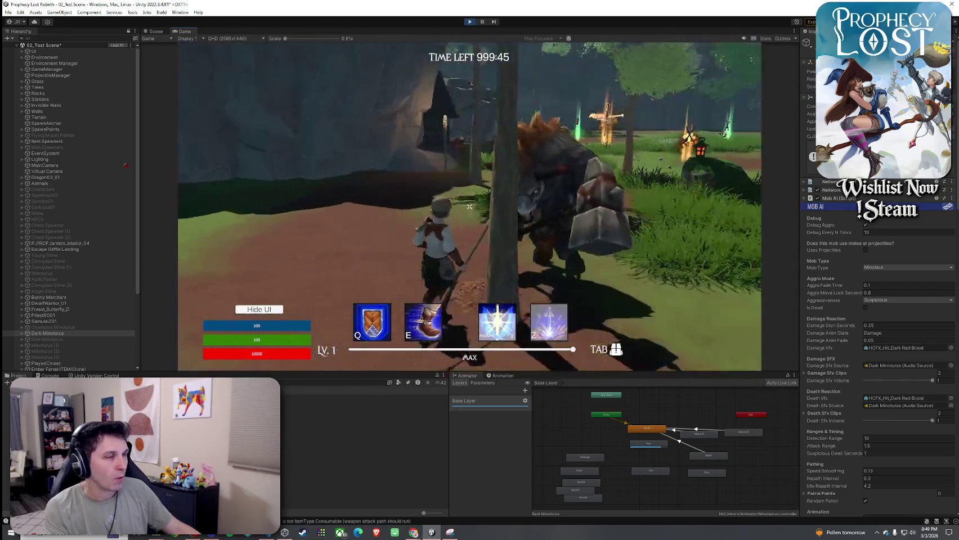
click(470, 207)
click(470, 206)
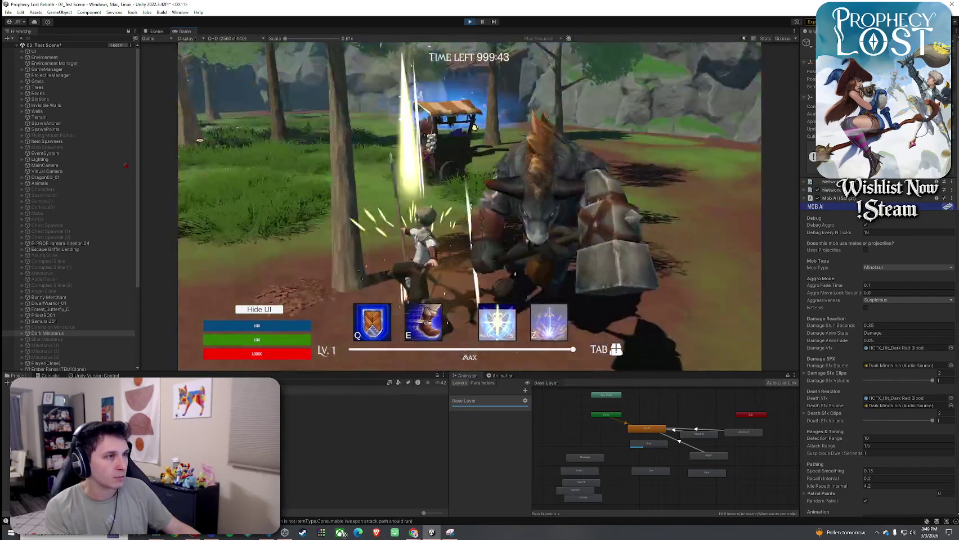
click(470, 207)
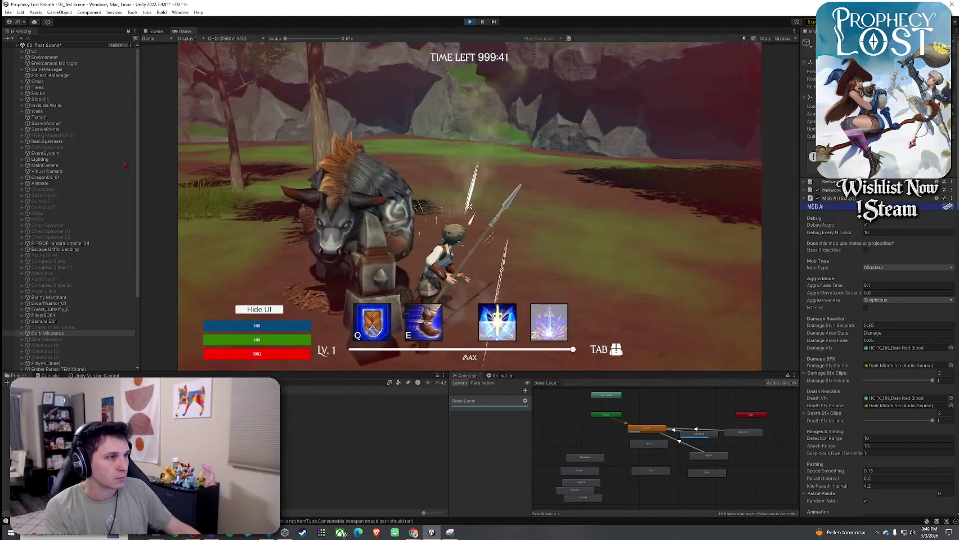
click(470, 207)
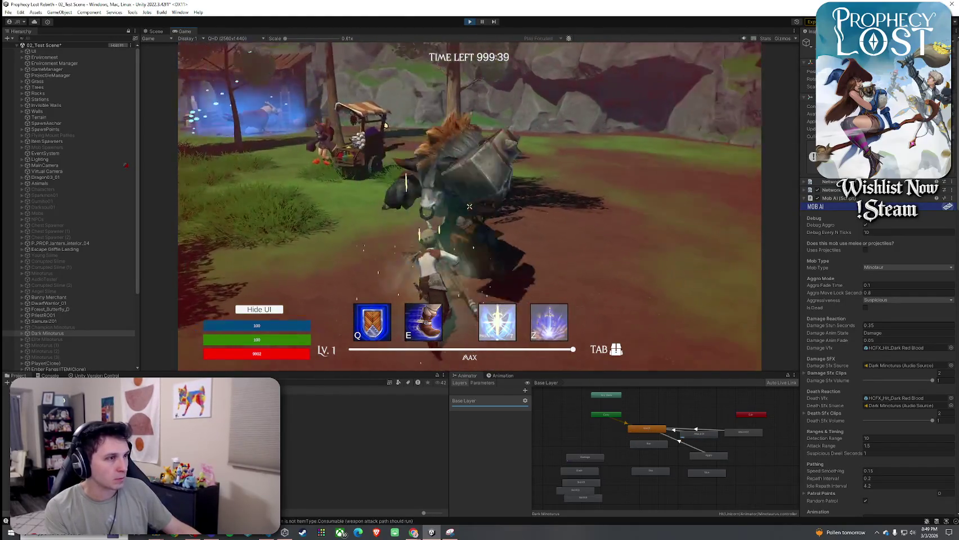
click(469, 206)
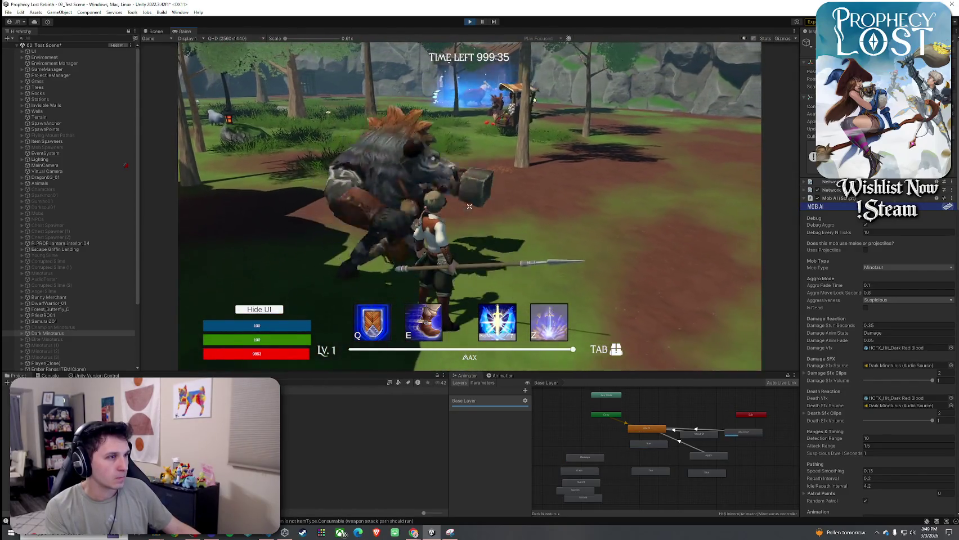
Return to the editor and bring up the P_PROP_lantern_interior_04 lantern's components
key(super)
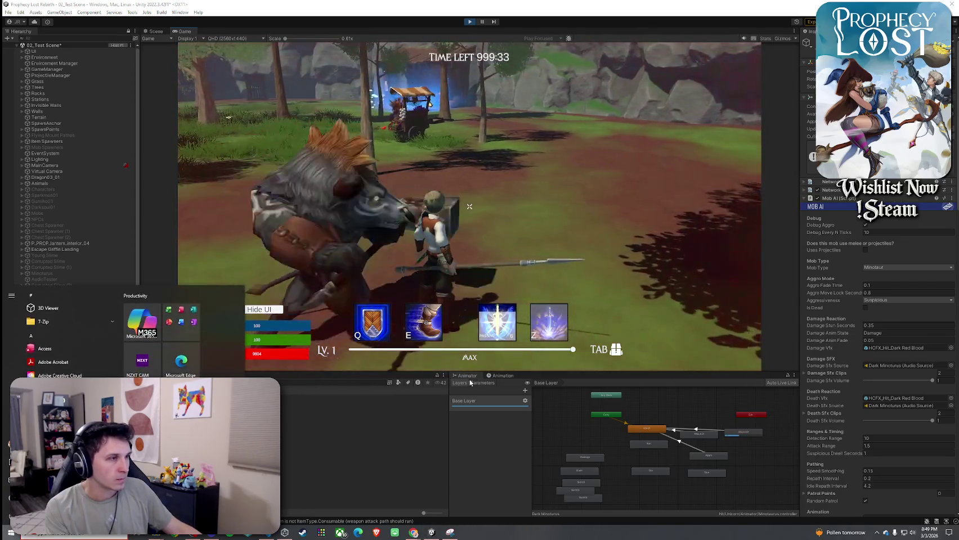
click(122, 243)
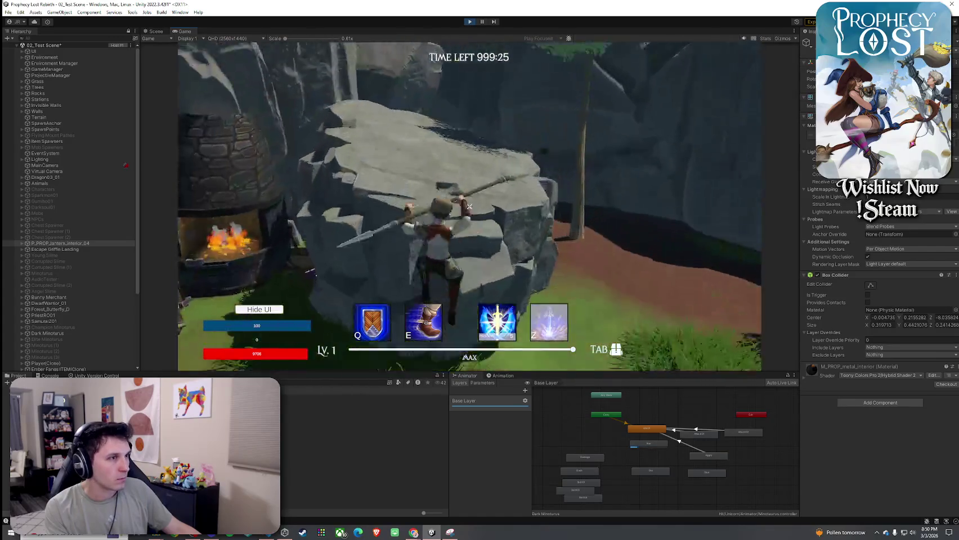
key(super)
Select Player(Clone) and raise its Animator damageLayer weight from 0.02 to 0.1
click(303, 404)
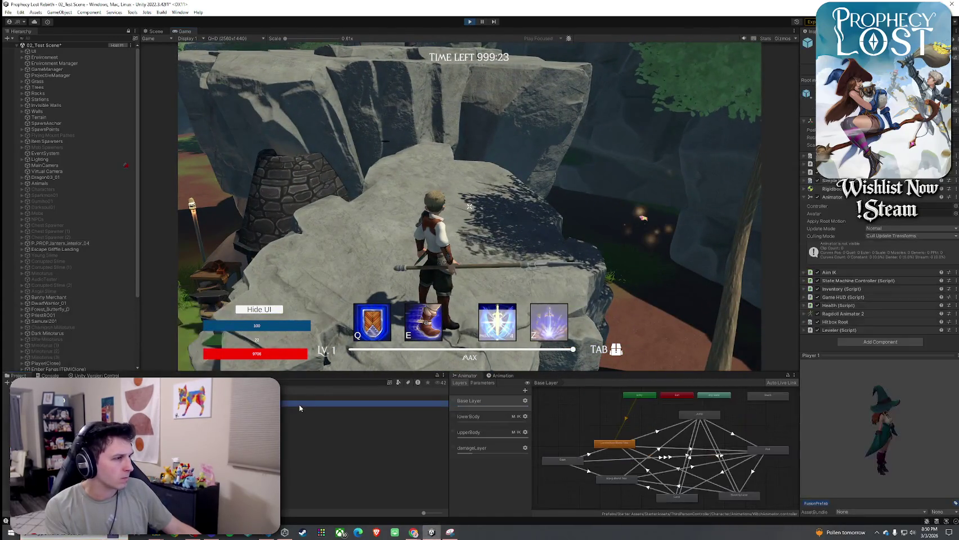
scroll(50, 331, down, 3)
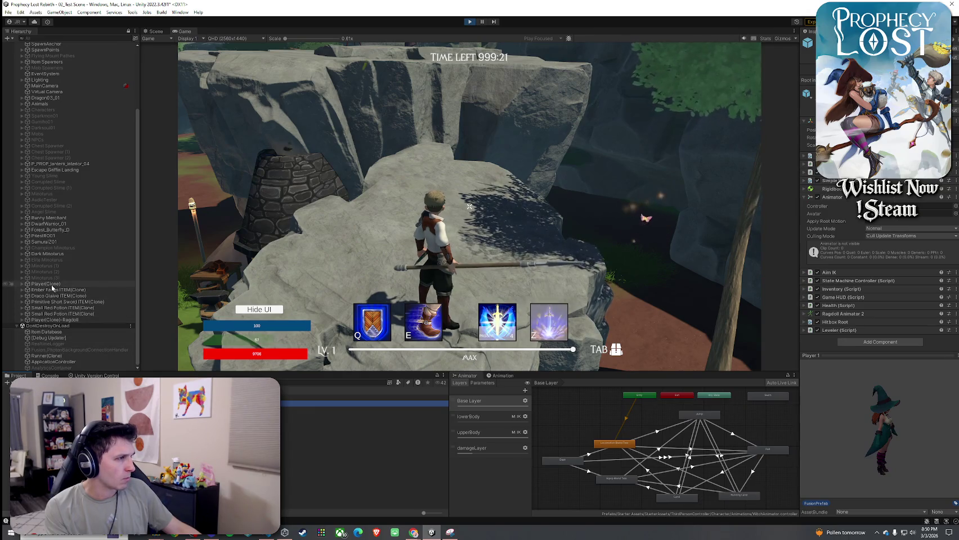
click(52, 284)
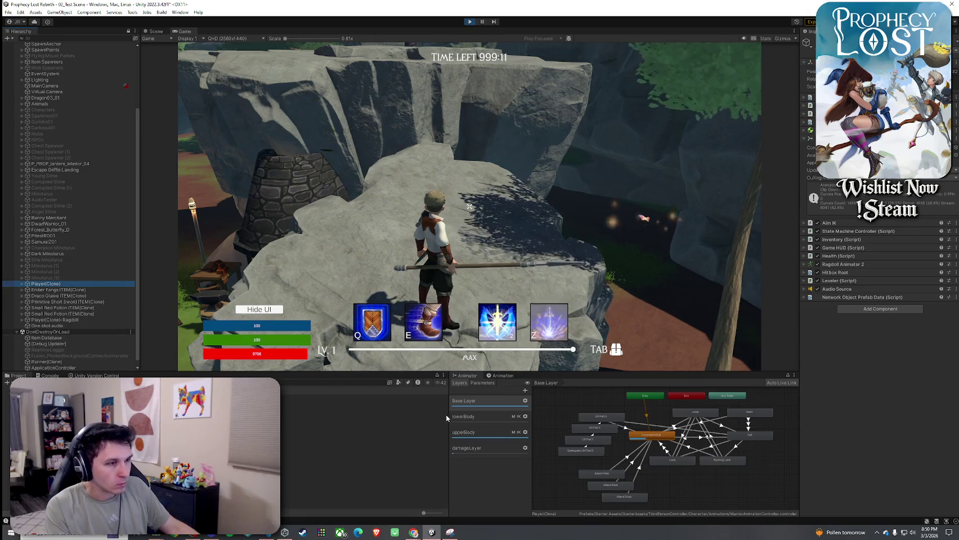
click(516, 455)
click(525, 448)
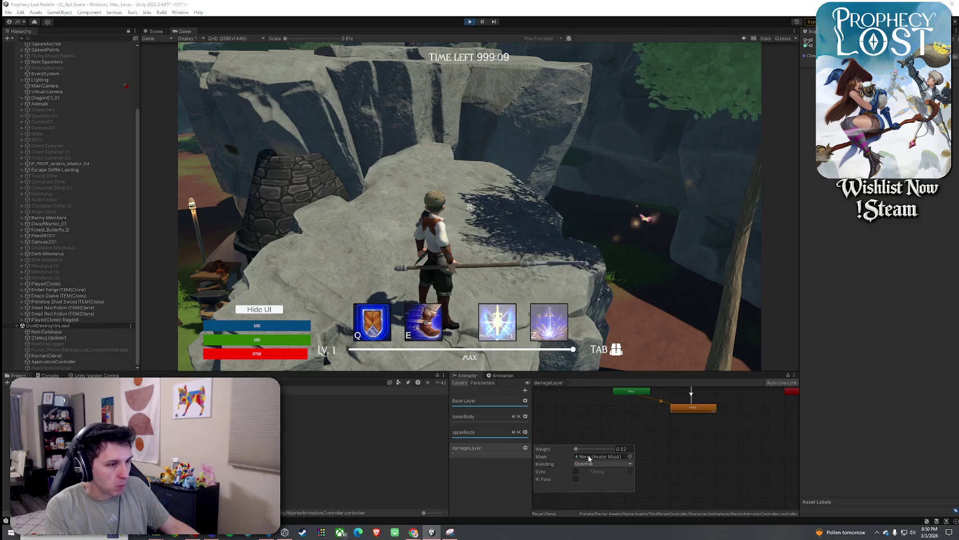
text(0.1)
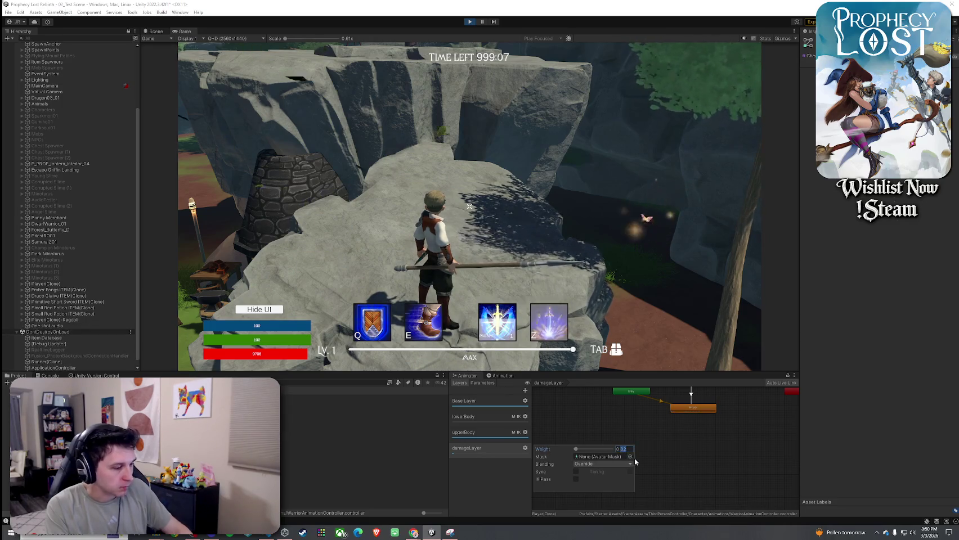
click(655, 467)
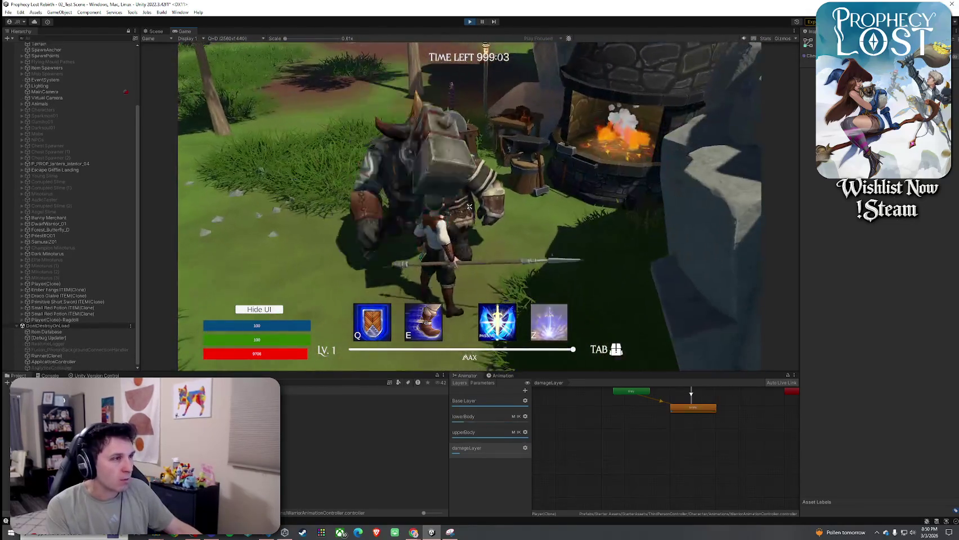
Attack the minotaur, toggle the inventory three times, and equip the spear
click(469, 206)
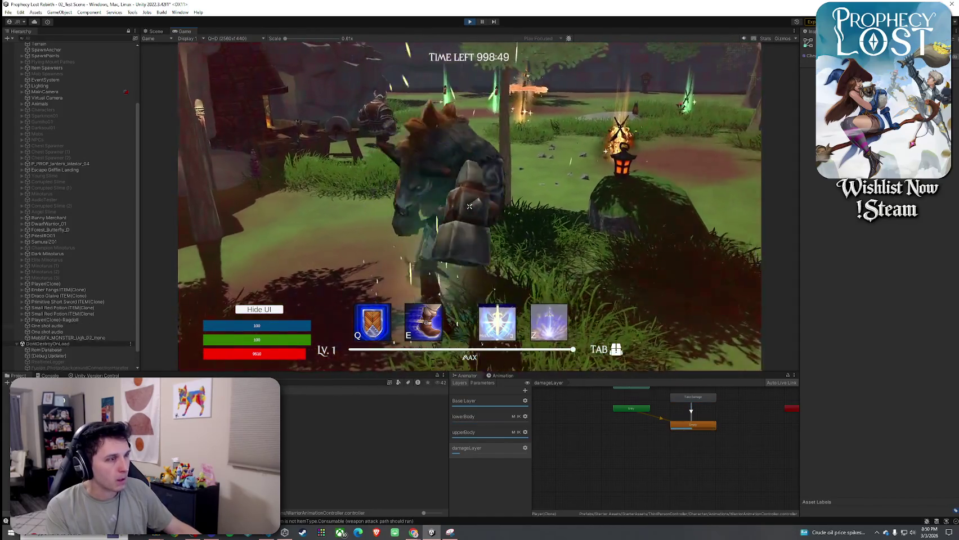
key(Tab)
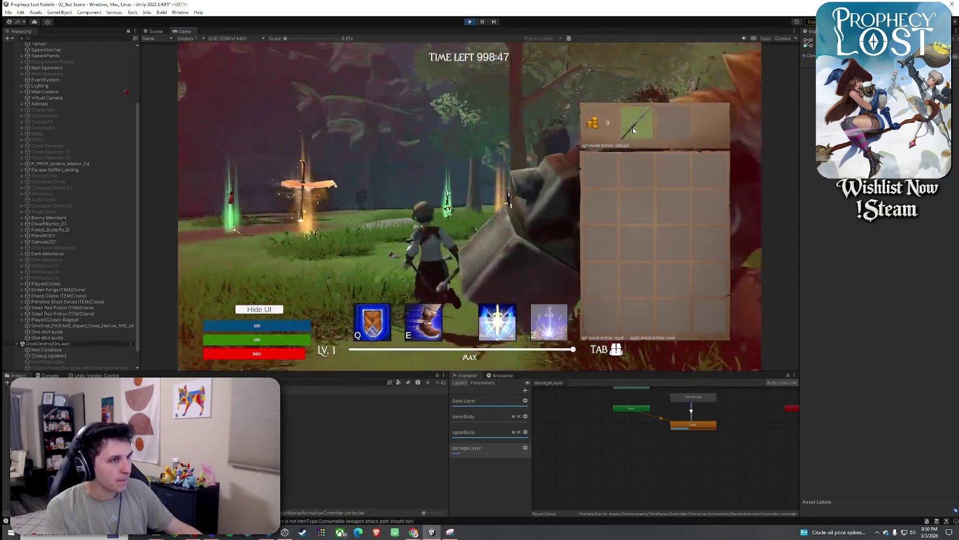
key(Tab)
key(Tab)
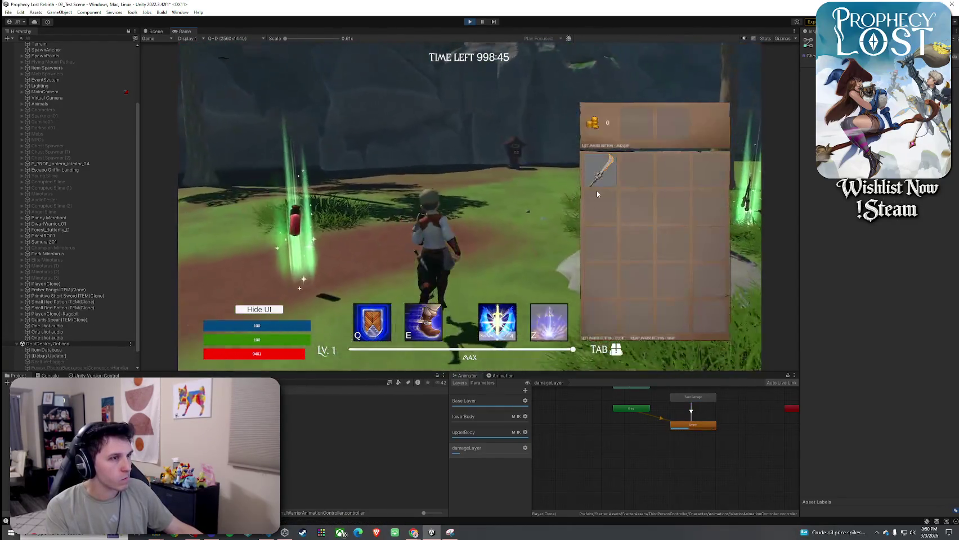
key(Tab)
key(w)
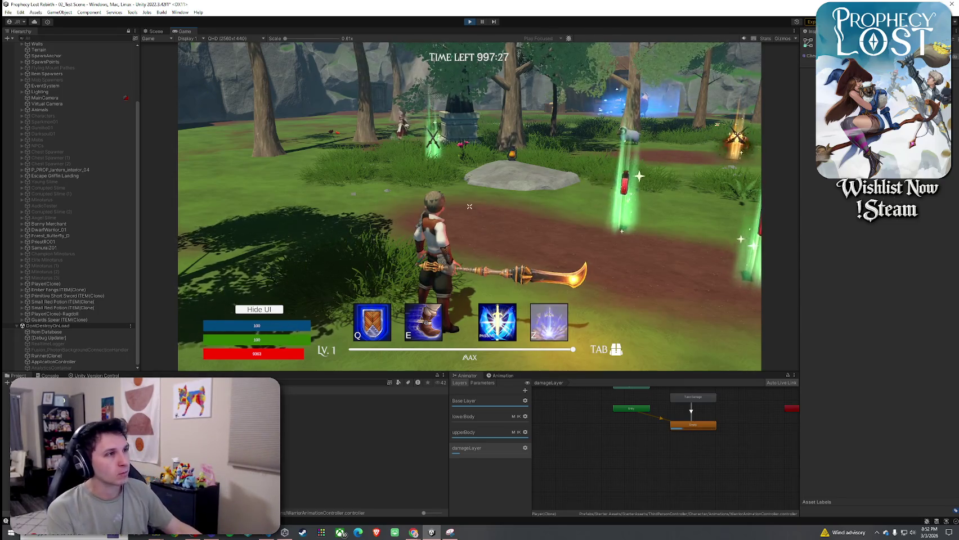
Run the spear-wielding character forward toward the stone, then stop
key(w)
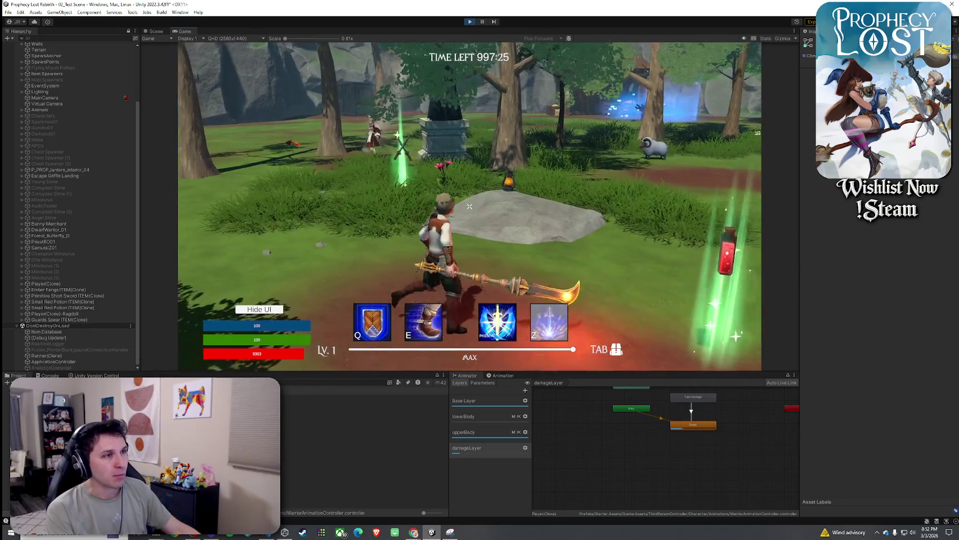
mouse_move(469, 206)
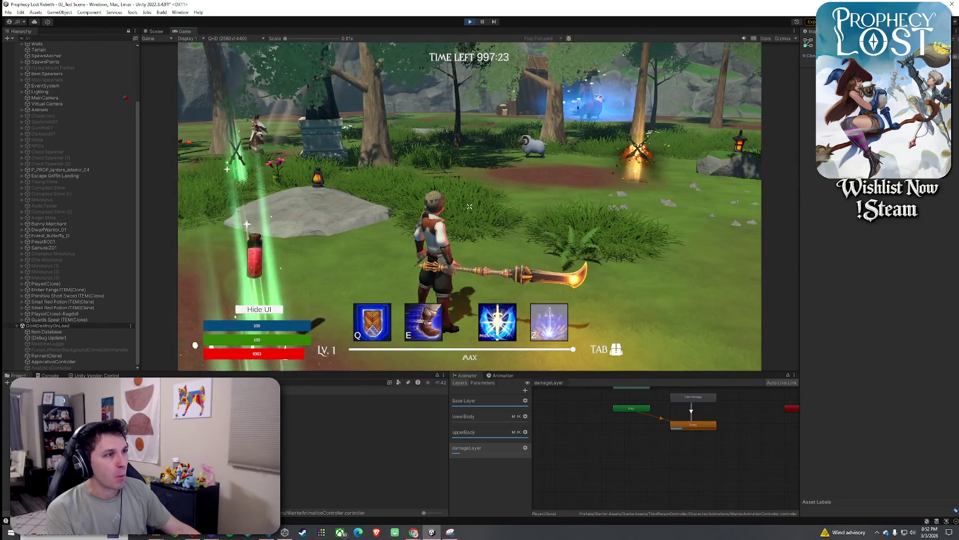
key(w)
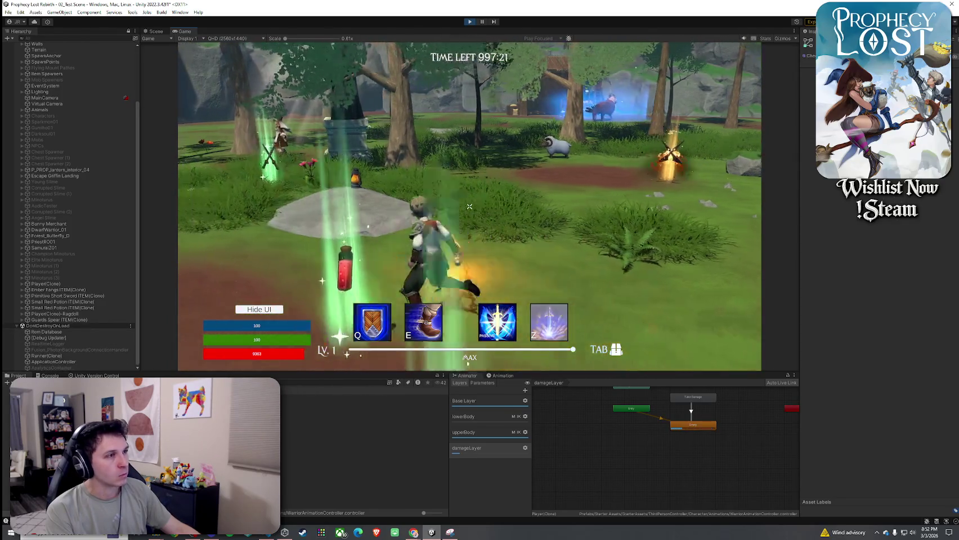
key(w)
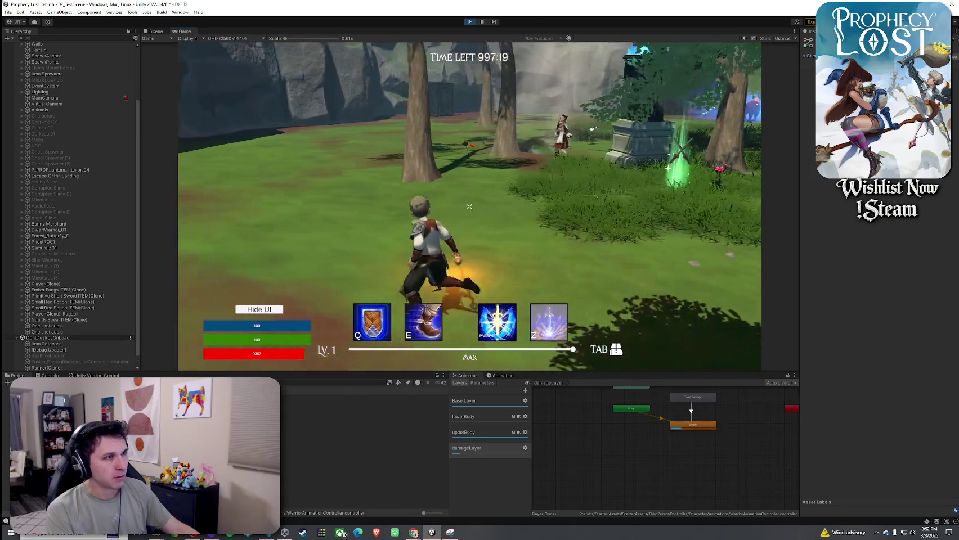
key(w)
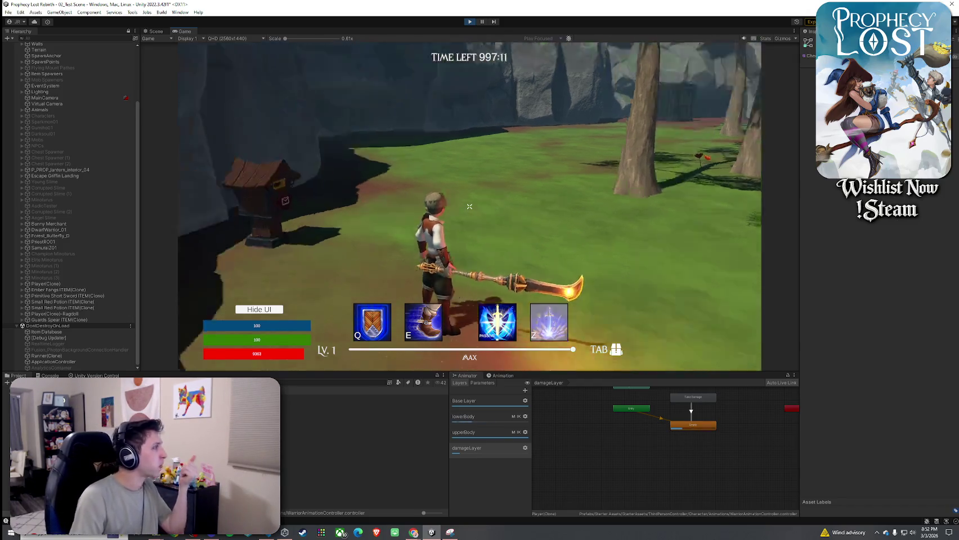
Return to the editor and select the Player prefab to reach its Player.cs script
key(super)
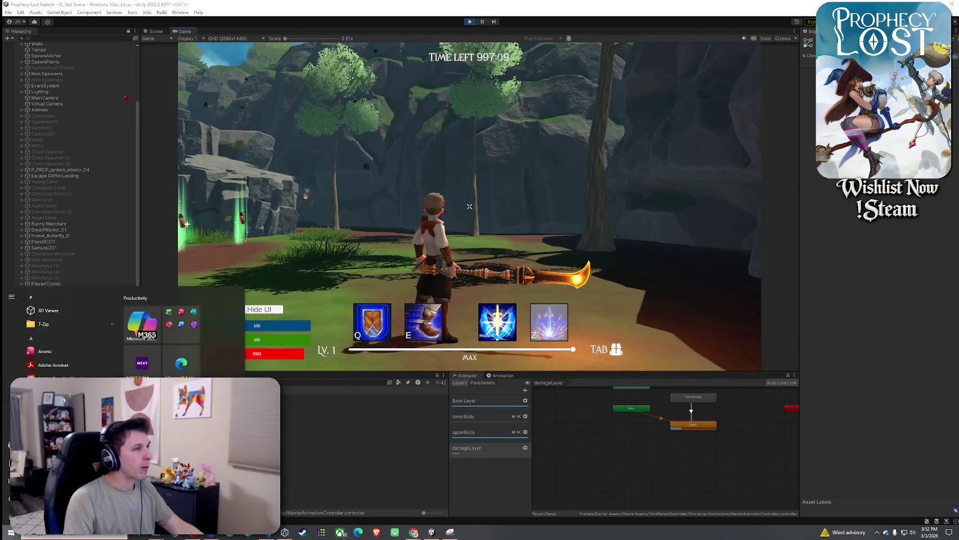
key(super)
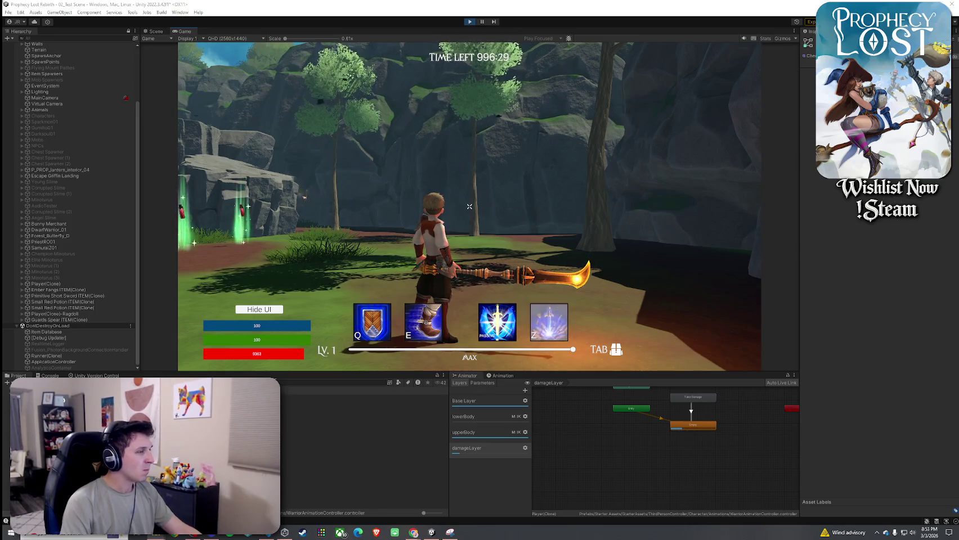
click(338, 397)
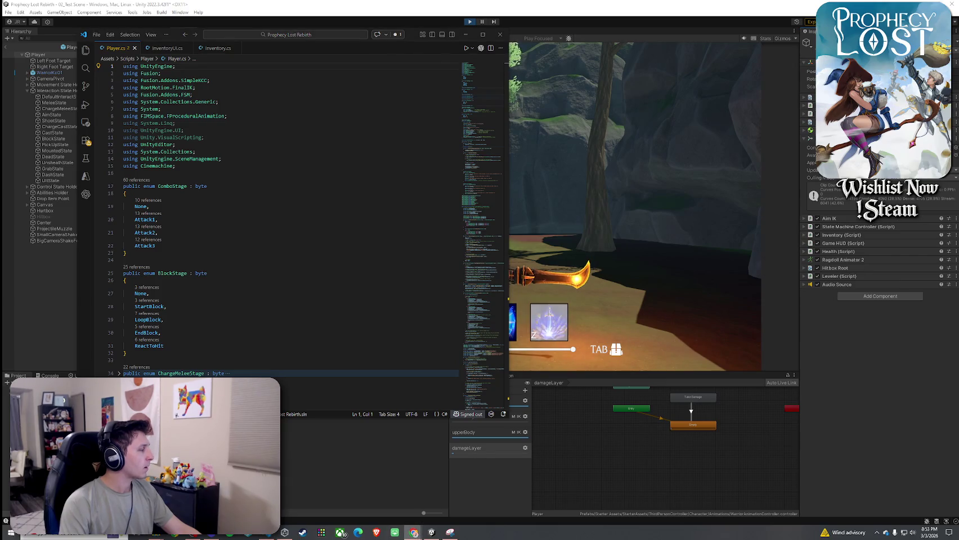
Scroll down through Player.cs to look over its code
right_click(118, 48)
click(89, 208)
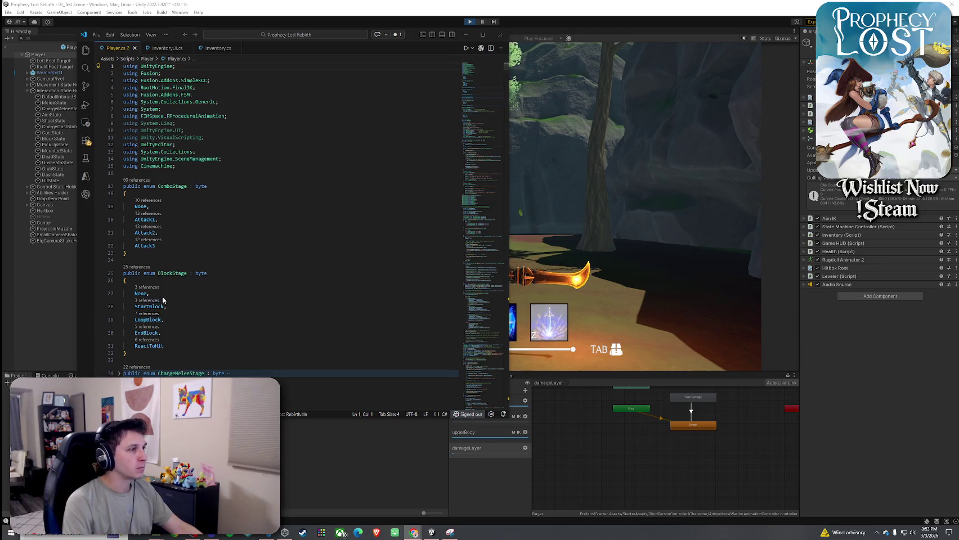
scroll(163, 304, down, 4)
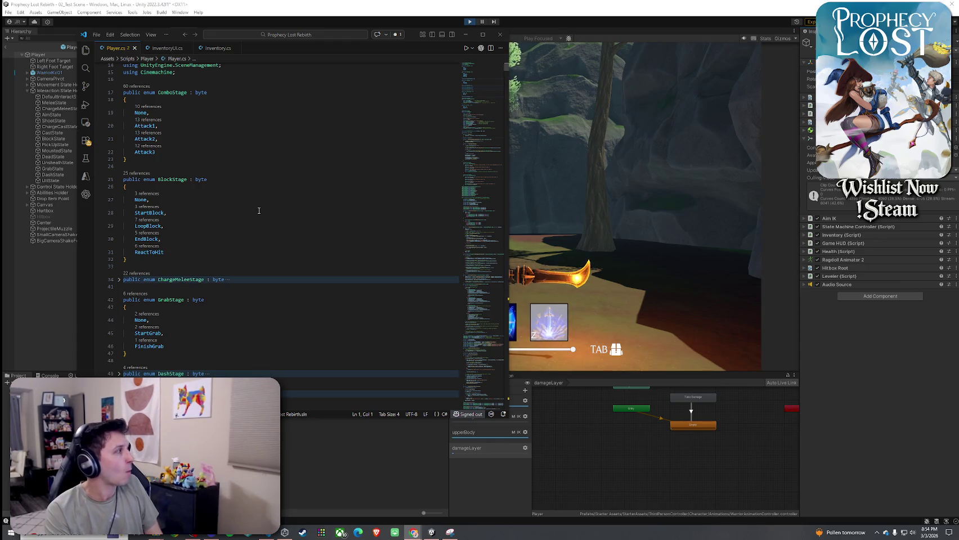
scroll(259, 211, down, 10)
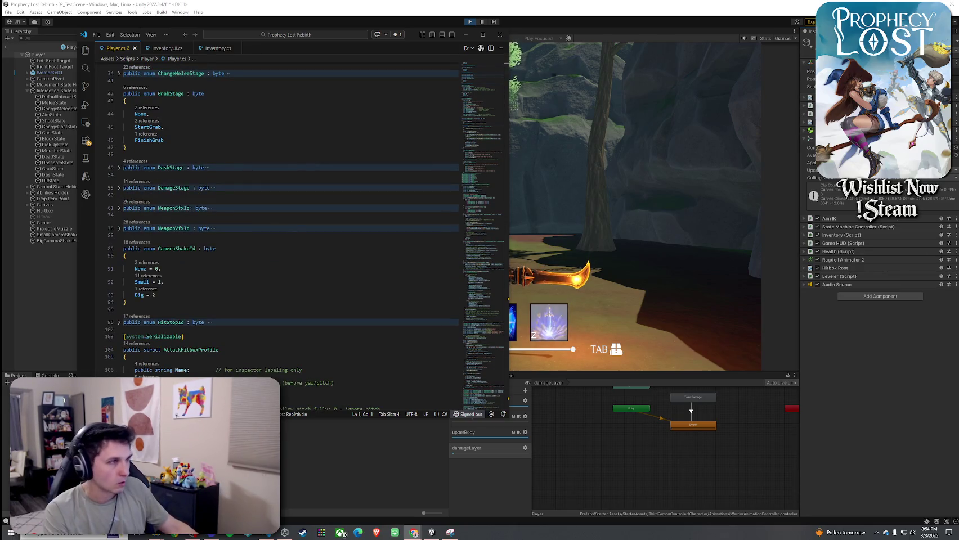
scroll(213, 255, down, 5)
Search Player.cs for 'void Rend' to locate the Render method
click(267, 162)
key(ctrl+f)
text(vp)
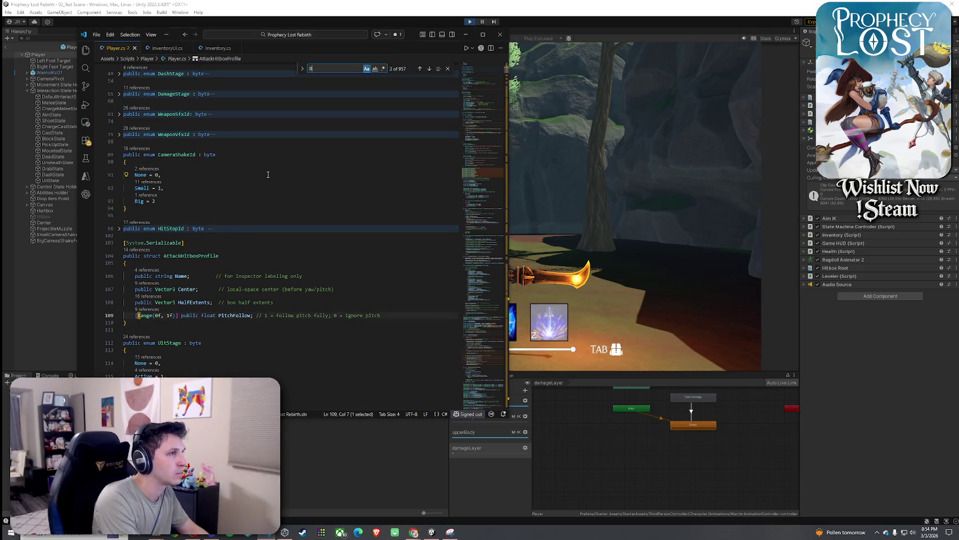
key(BackSpace)
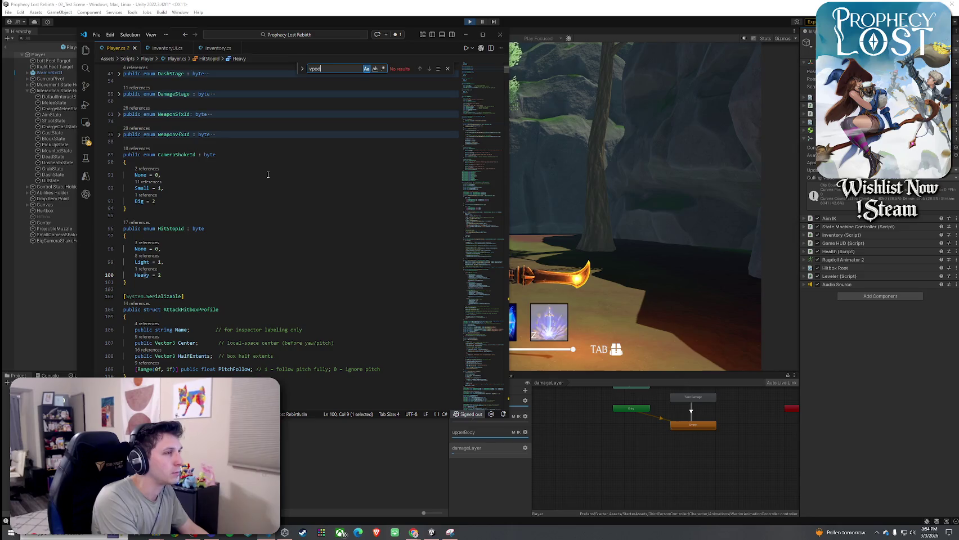
text(oid R)
key(BackSpace)
Read the OnUpperBodyModeChangedRender code below Render, then return to the running Unity game
text(d)
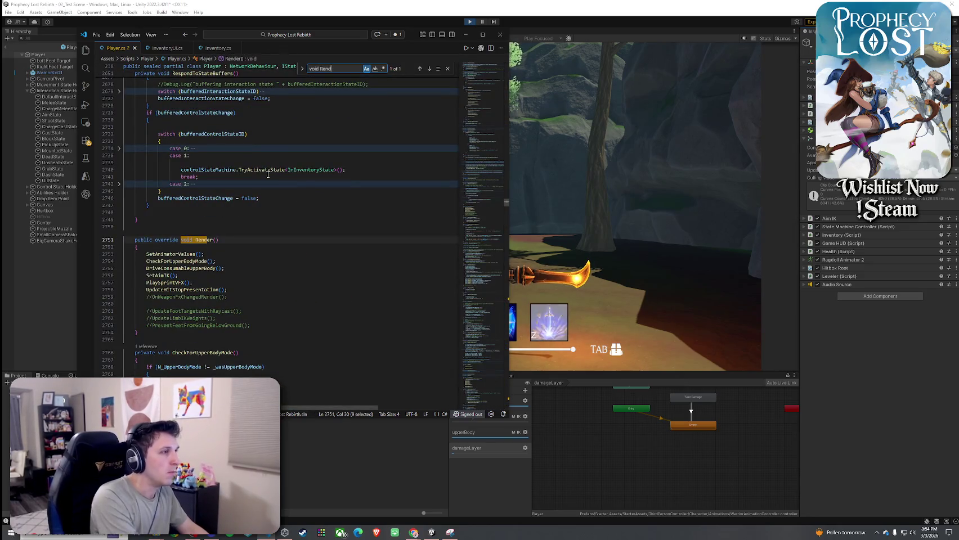
scroll(264, 173, down, 5)
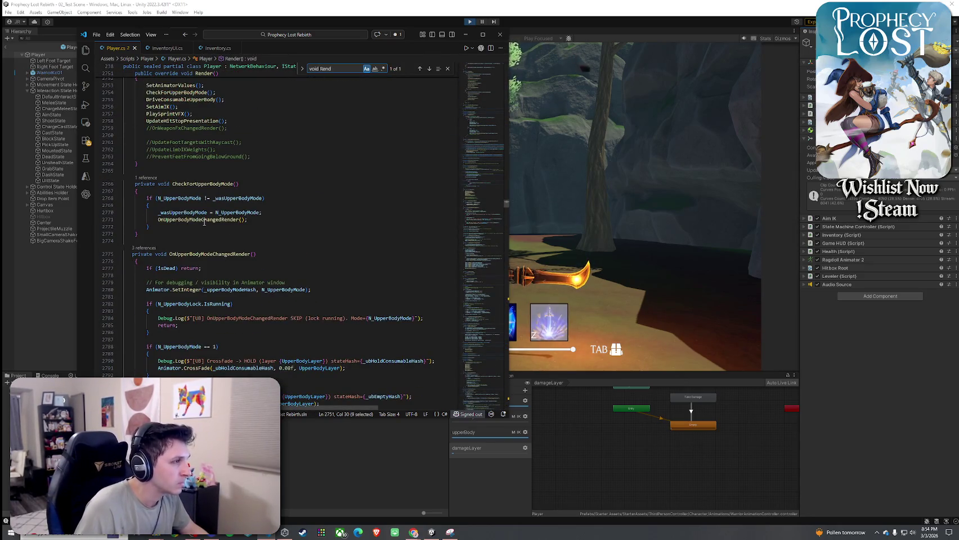
scroll(204, 222, down, 3)
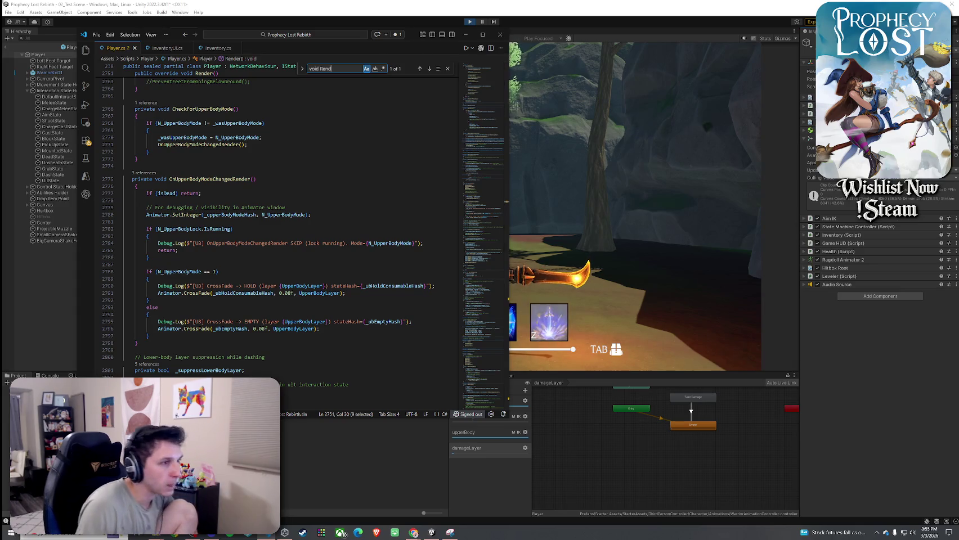
key(alt+Tab)
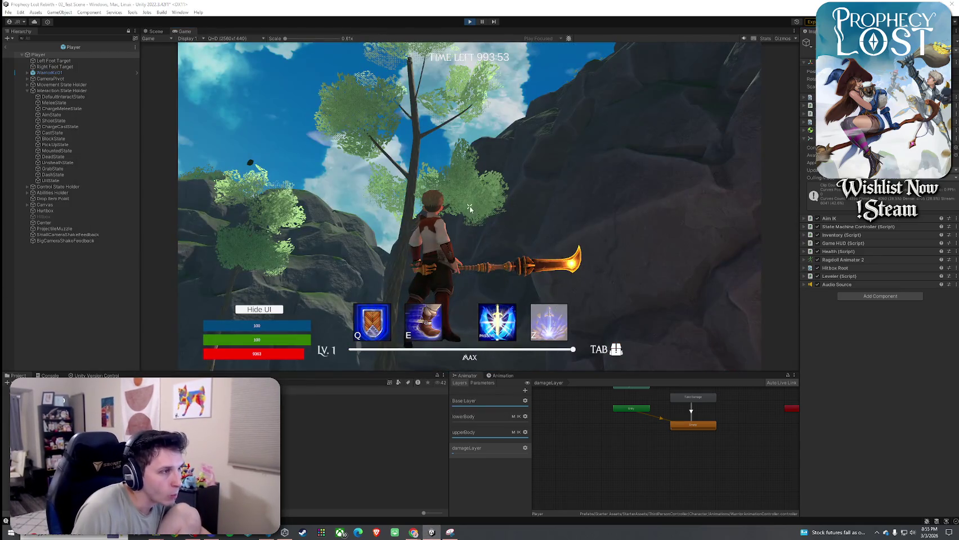
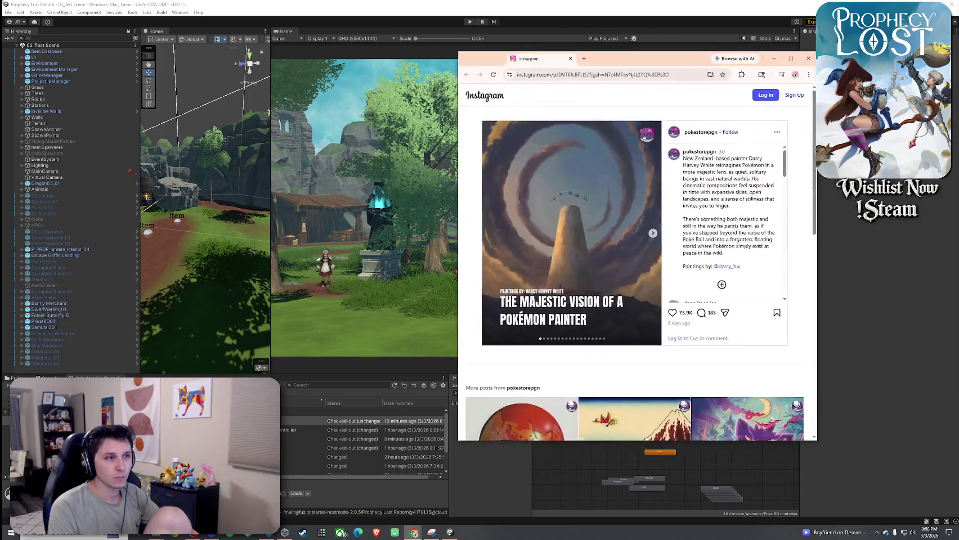
Page through the Pokémon paintings, past Pikachu forest, windmill and cave, toward the night painting
click(653, 234)
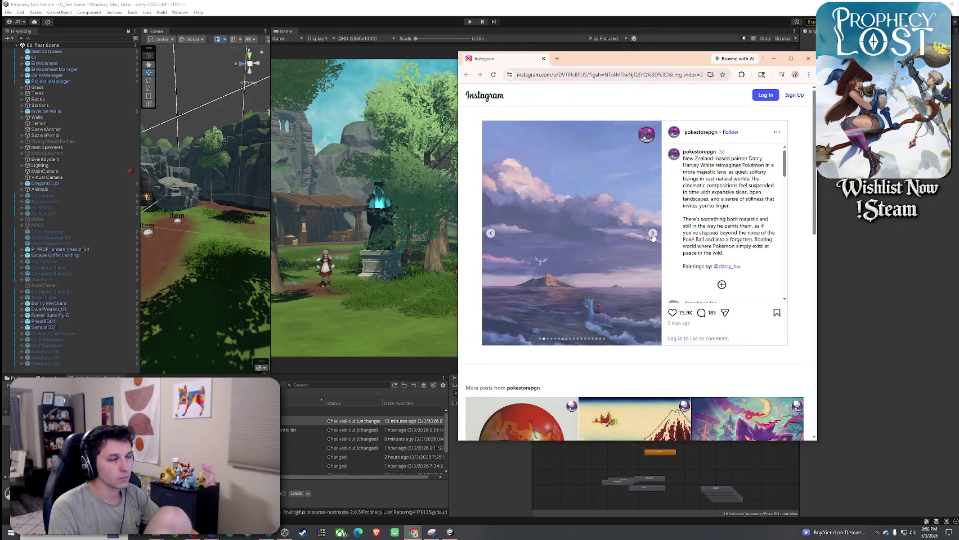
click(653, 234)
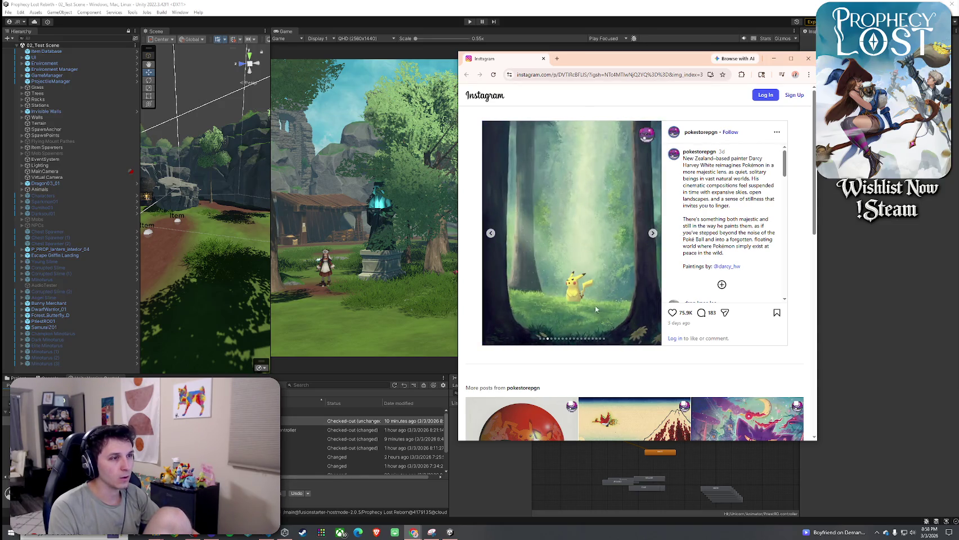
click(652, 234)
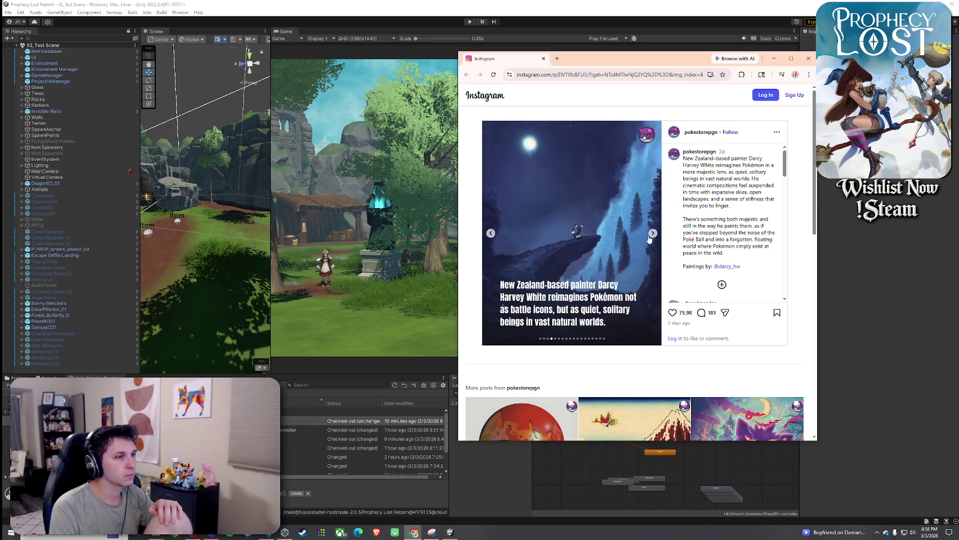
click(653, 235)
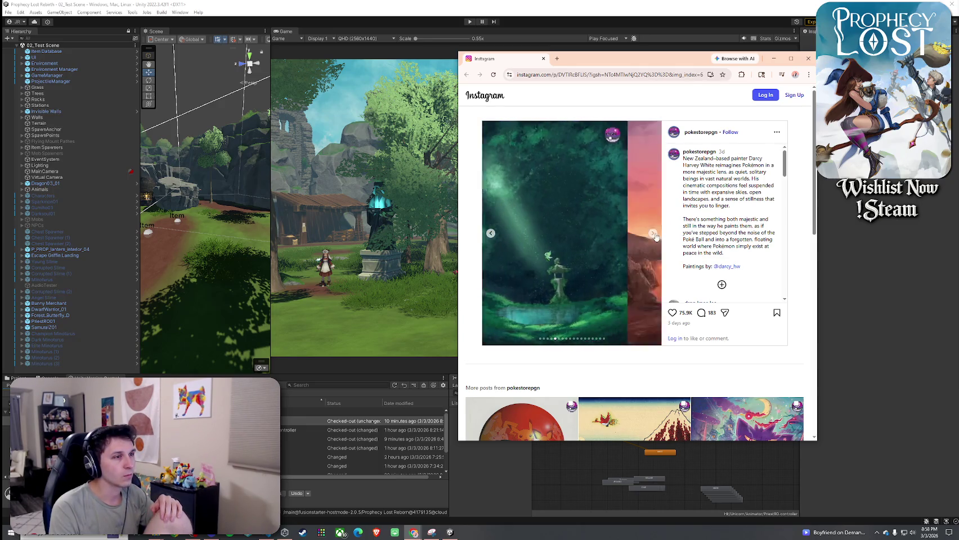
click(653, 235)
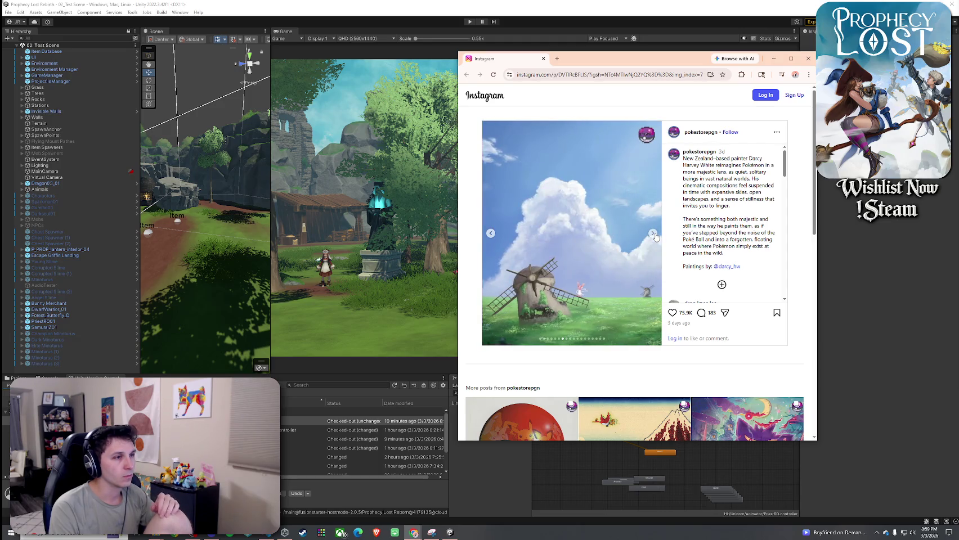
click(653, 234)
click(653, 234)
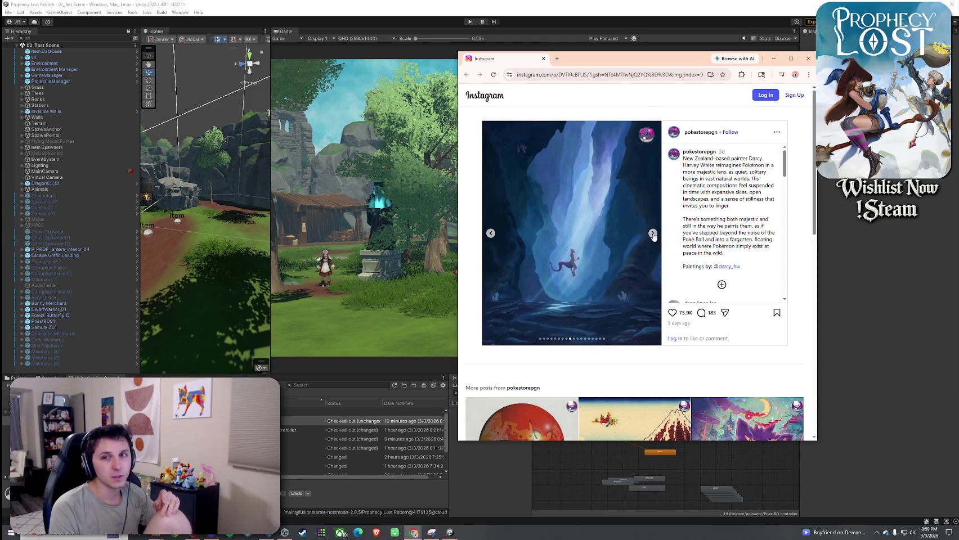
click(652, 233)
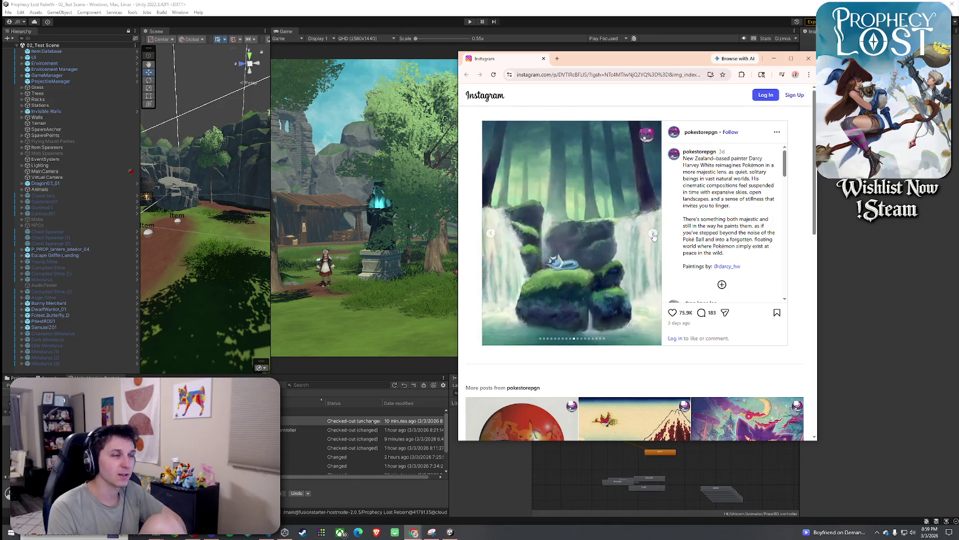
click(653, 234)
click(653, 234)
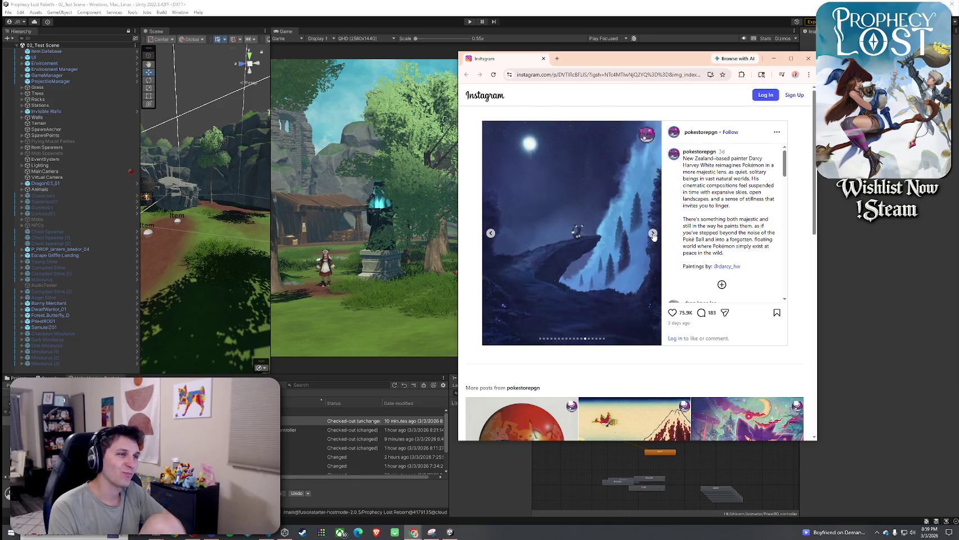
Maximize the browser, advance to the torii painting, then step back to the Eevee forest
click(792, 60)
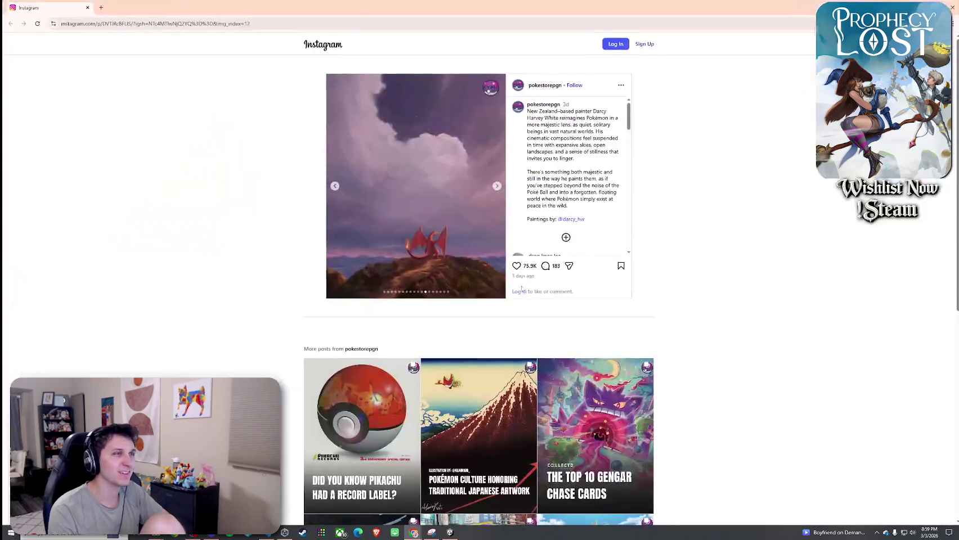
click(496, 190)
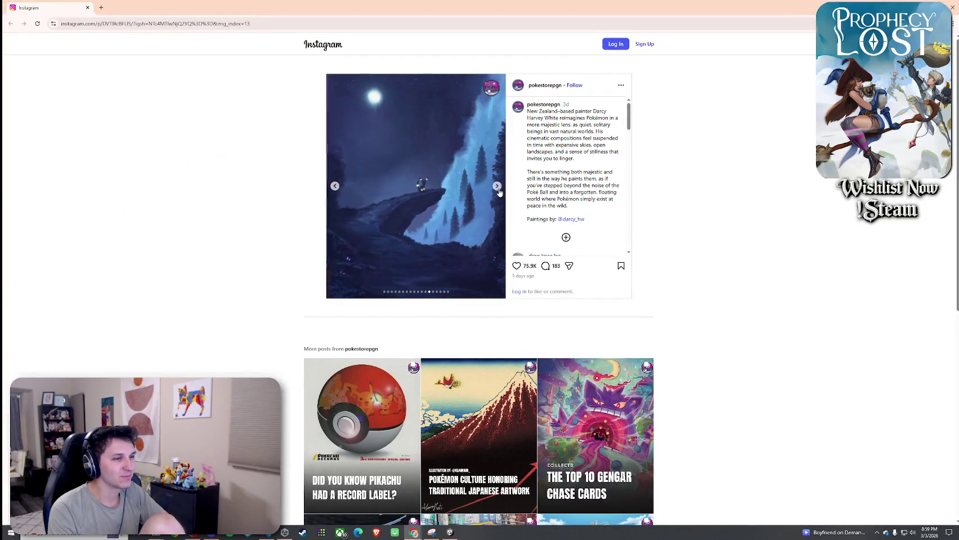
click(498, 189)
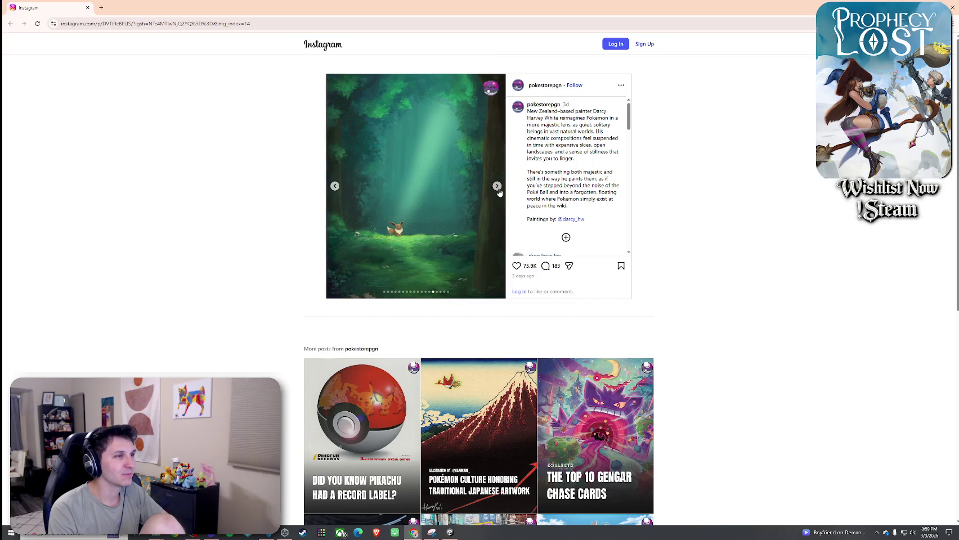
click(498, 189)
click(335, 188)
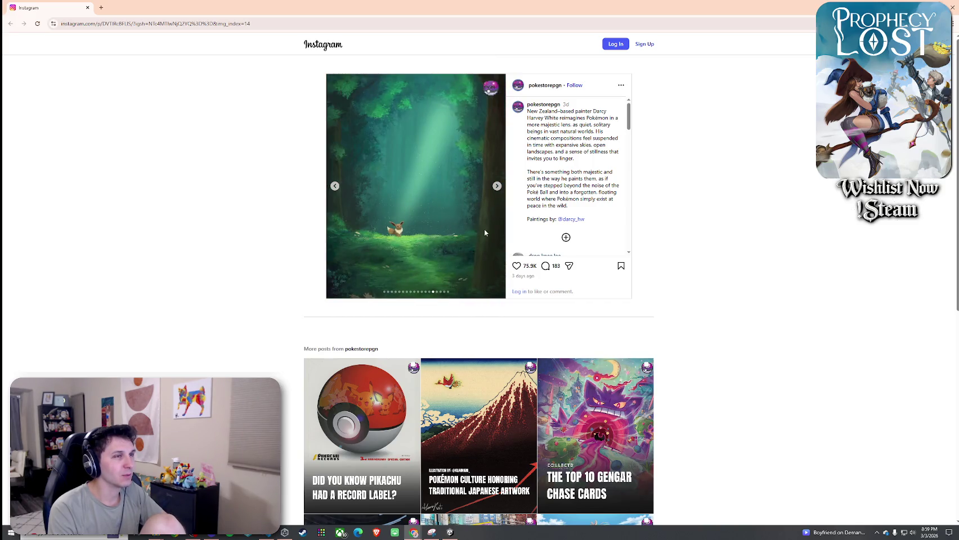
Restore the browser, advance to the last painting, and drag the window right to reveal Unity
double_click(590, 4)
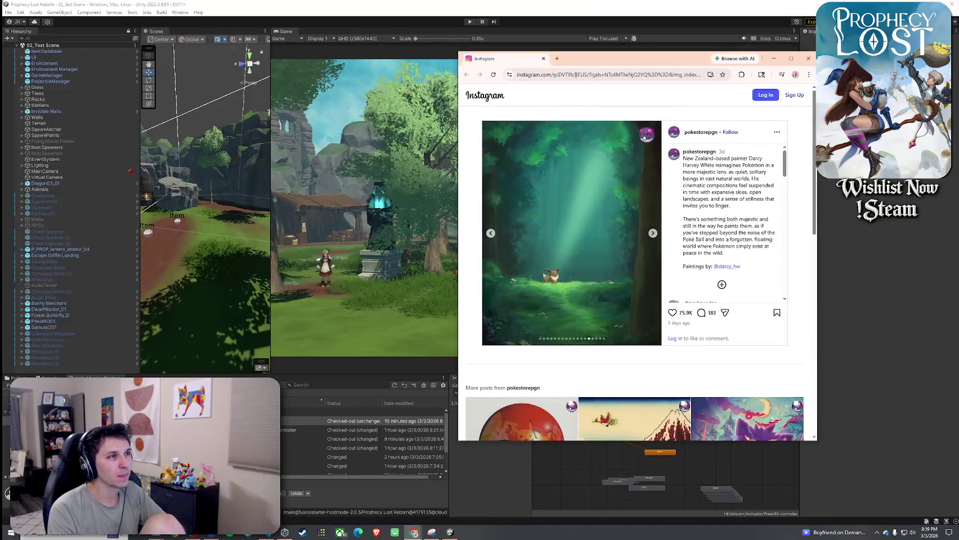
click(652, 234)
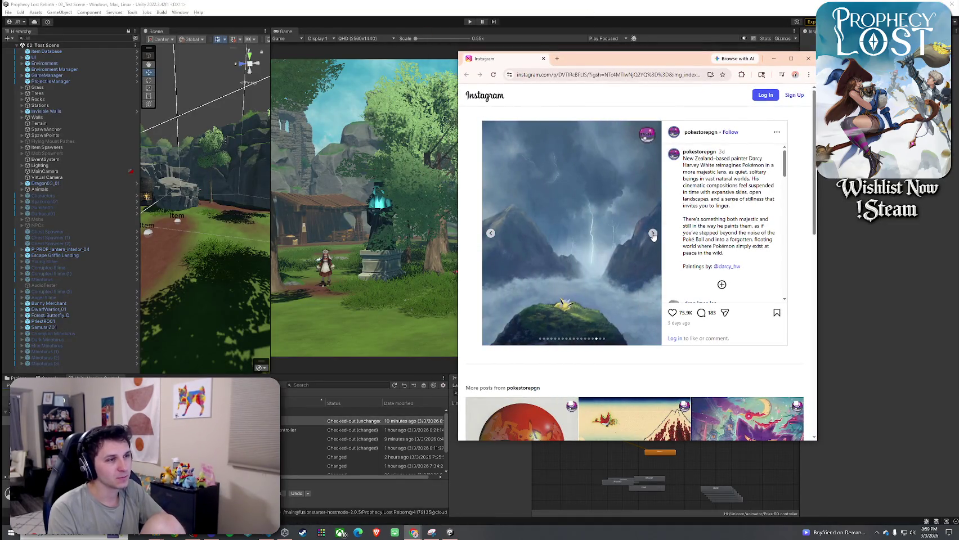
click(653, 236)
click(653, 235)
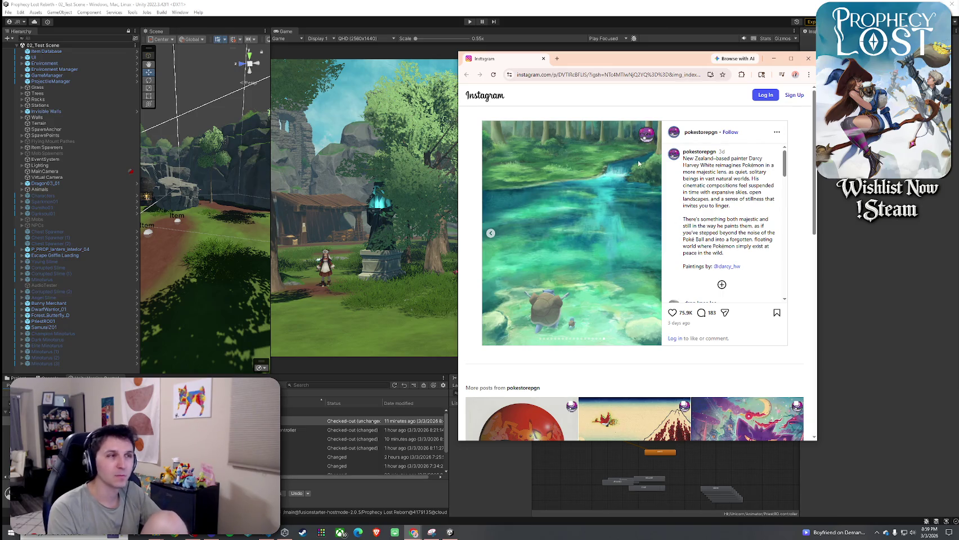
drag(629, 63, 958, 62)
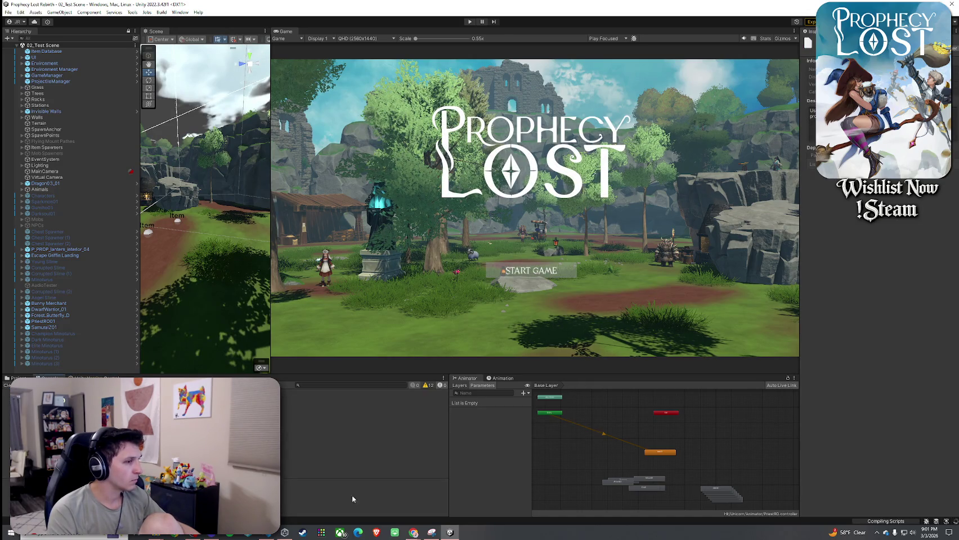
Bring the Snipping Tool capture of the console log to the front
click(431, 533)
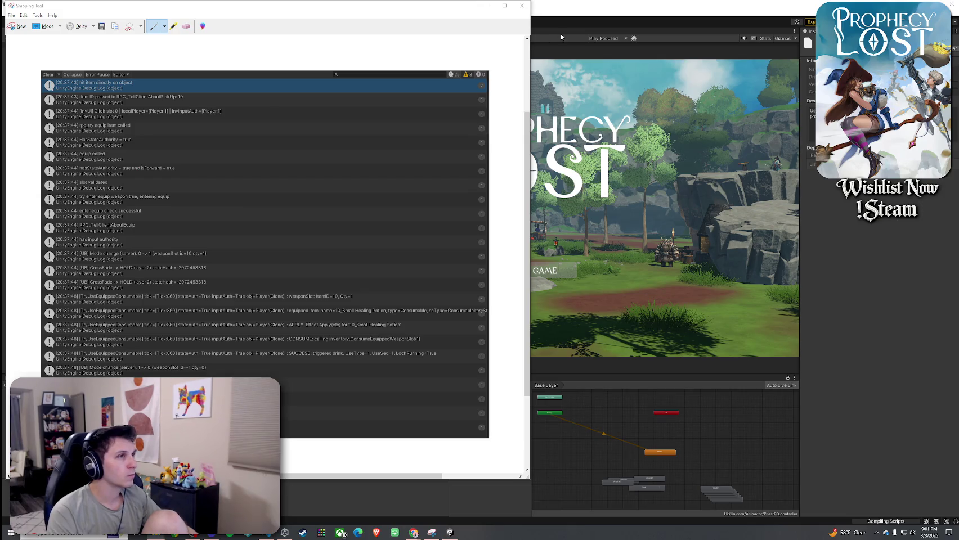
Minimize the Snipping Tool console-log screenshot window
click(487, 6)
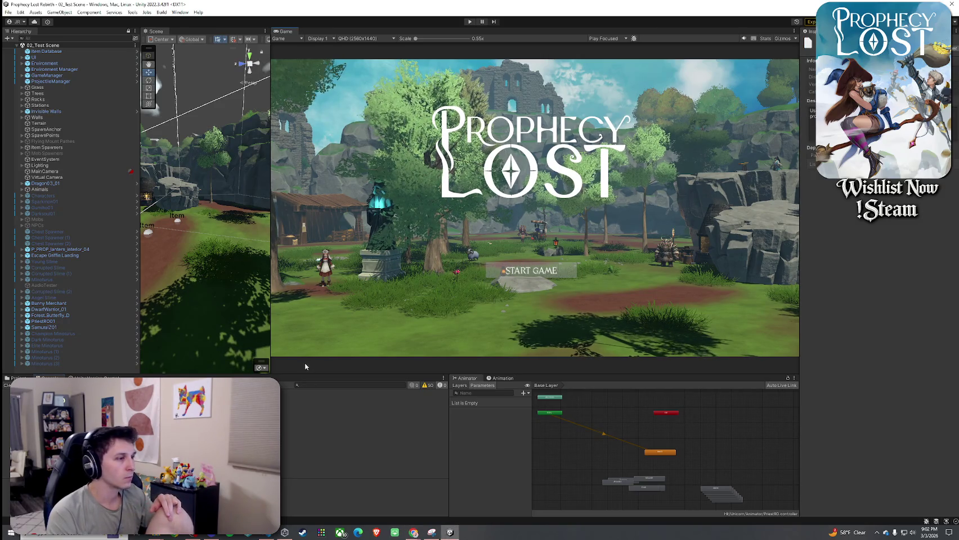
Bring Visual Studio Code with Player.cs to the front
click(280, 532)
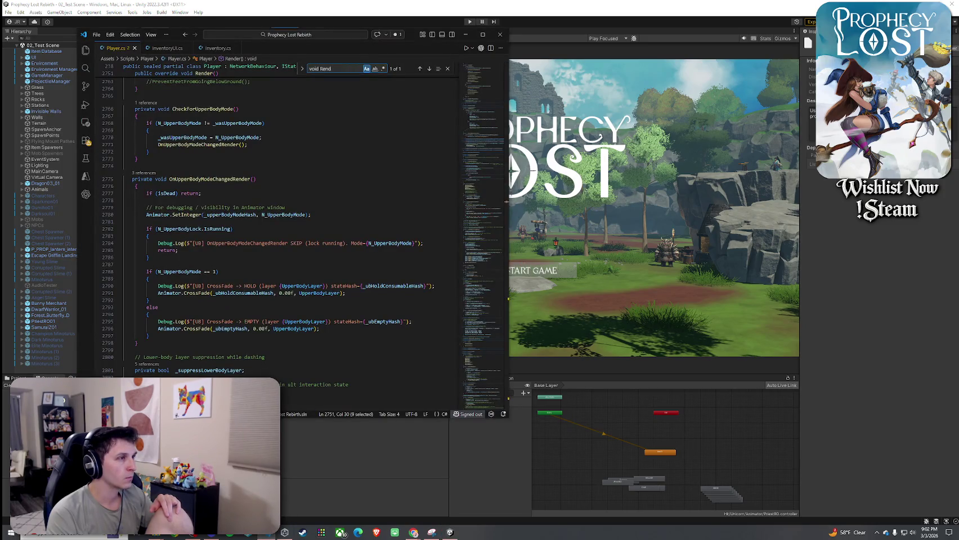
Place the cursor on the N_UpperBodyLock.IsRunning check at line 2782, then reset the Sandshrew post's zoom
click(240, 229)
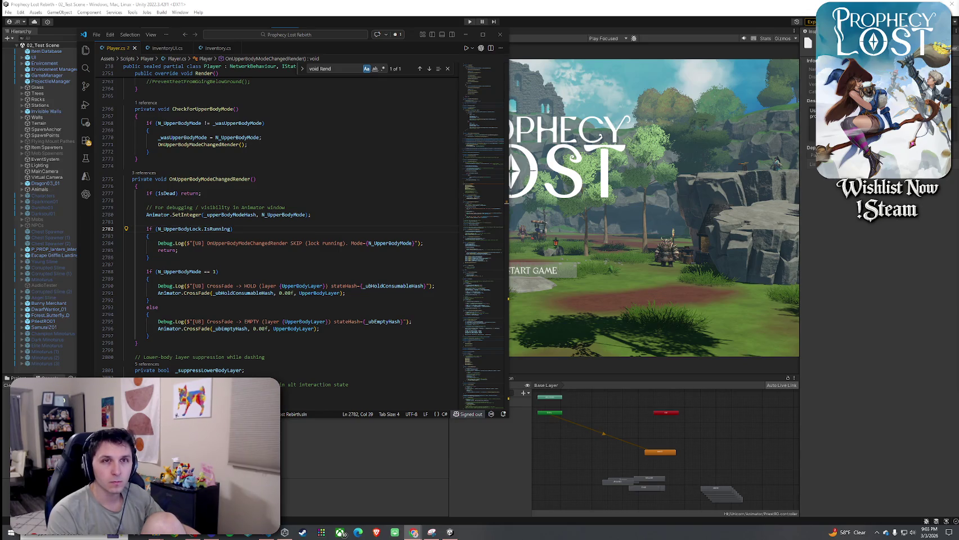
key(ctrl+plus)
key(ctrl+minus)
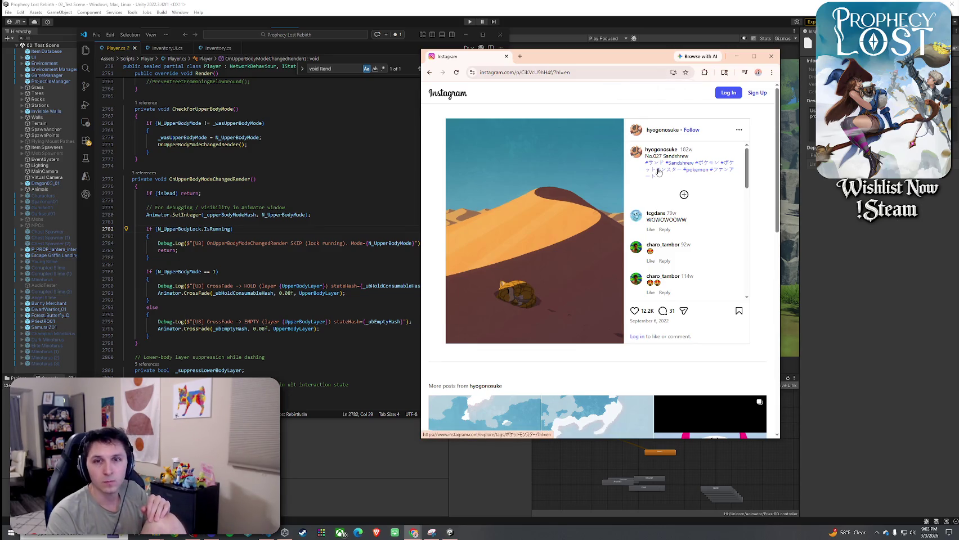
Scroll through the Sandshrew post's comments, then put the Instagram window away
scroll(628, 258, down, 2)
scroll(570, 239, down, 3)
scroll(607, 236, down, 3)
scroll(608, 233, down, 2)
scroll(603, 239, up, 8)
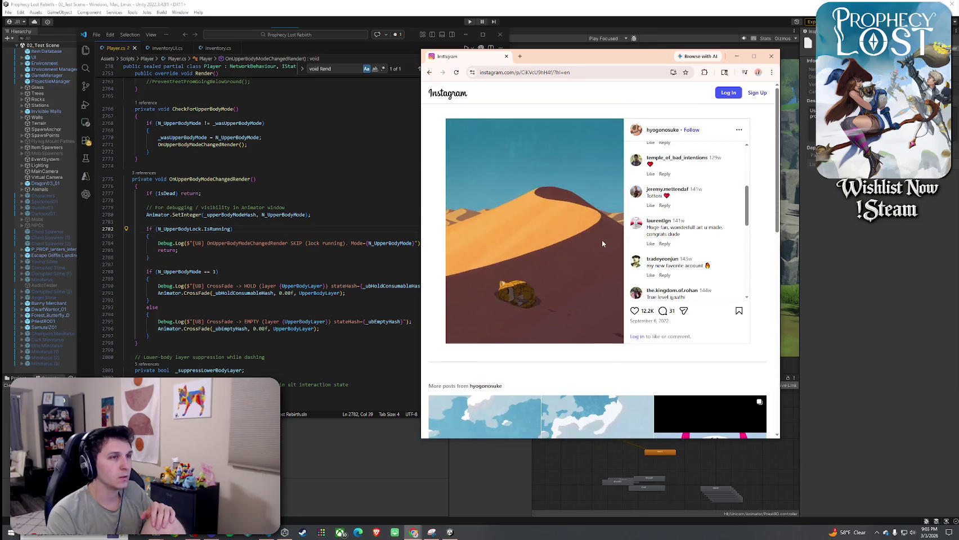
click(736, 56)
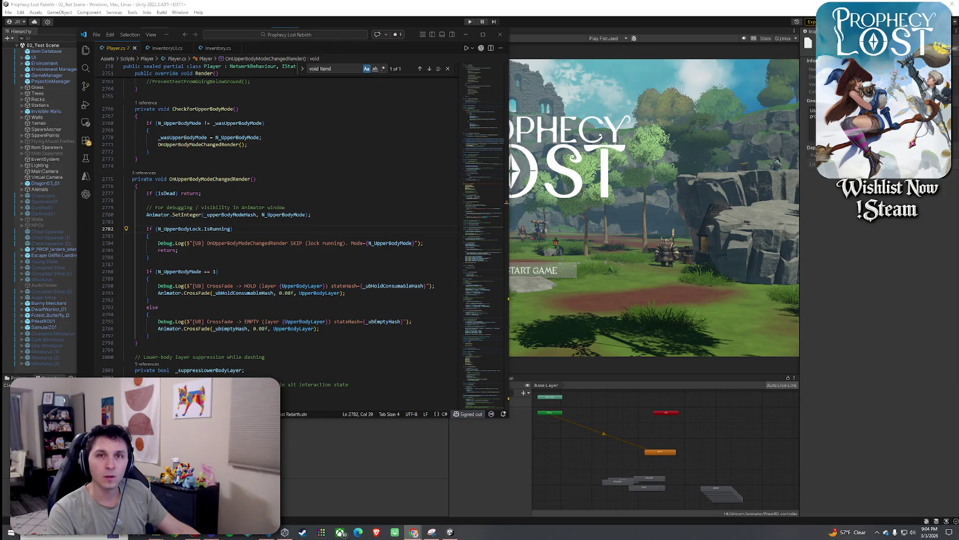
Maximize the browser, view Dedenne's full-size card image, and return to the HYOGONOSUKE list
key(super+shift+Left)
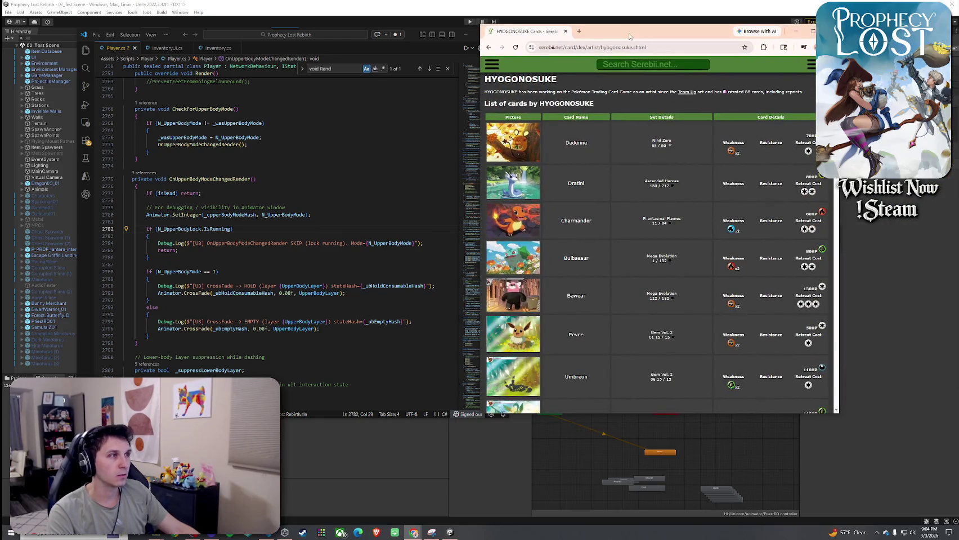
key(super+Up)
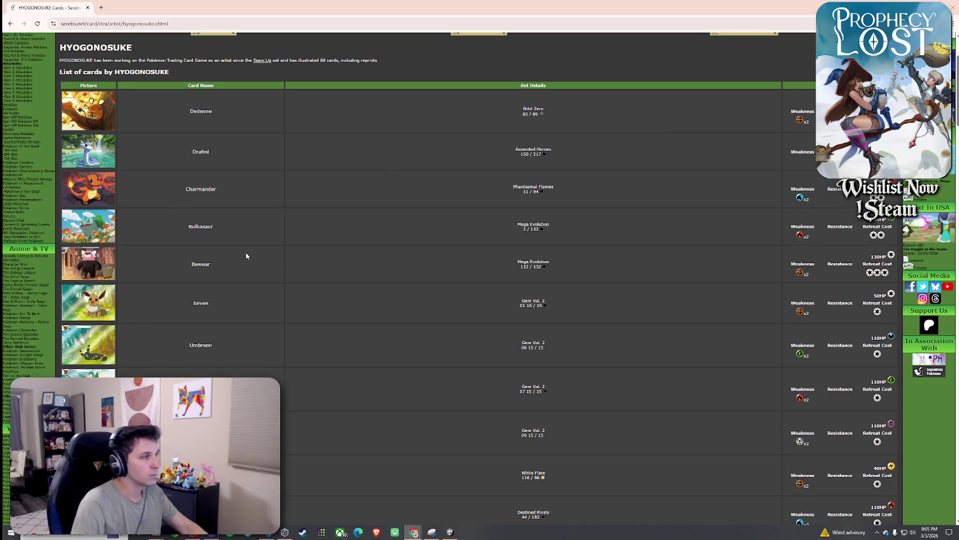
click(82, 124)
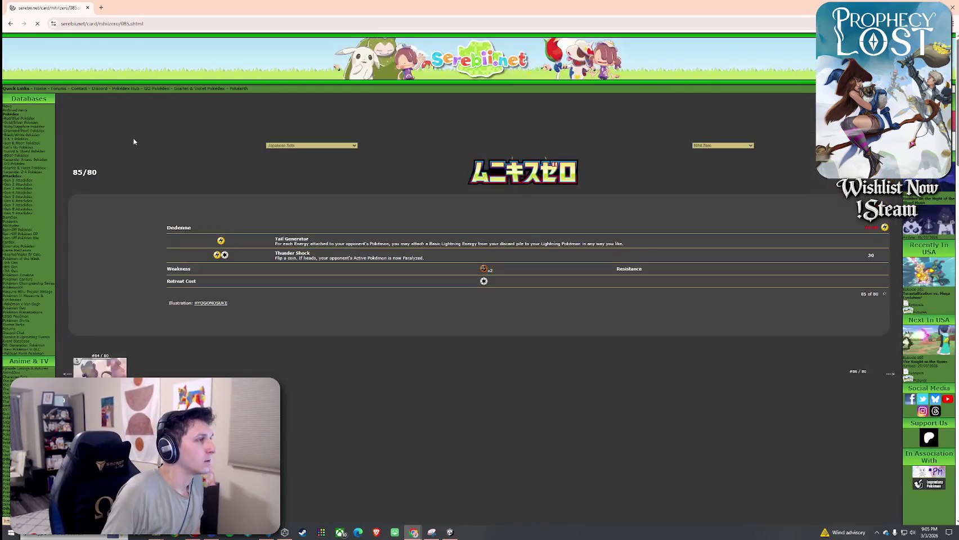
click(103, 326)
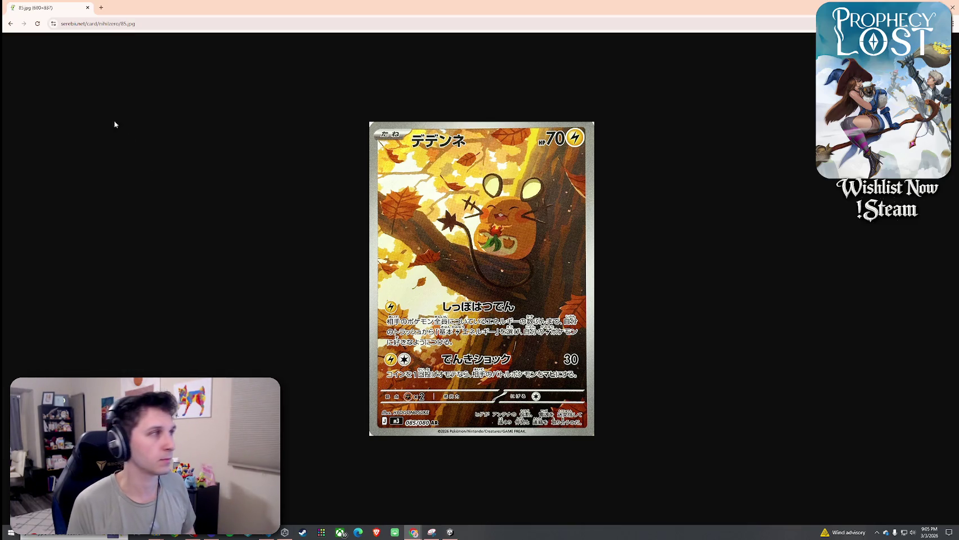
click(9, 24)
click(9, 24)
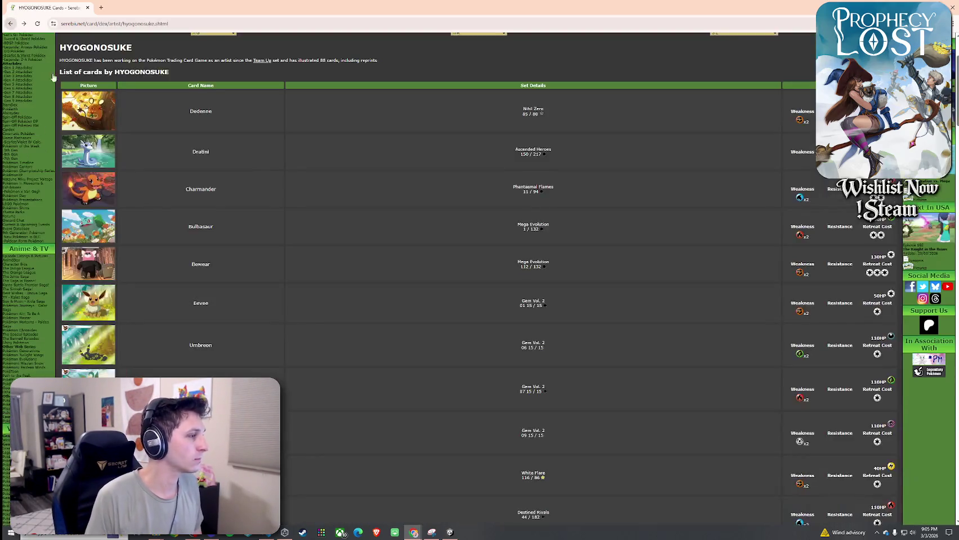
click(108, 152)
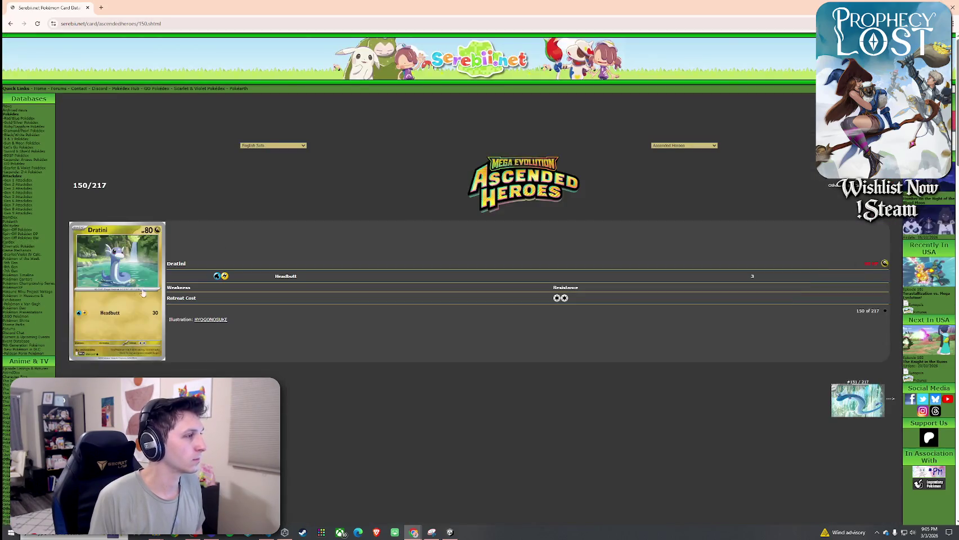
click(146, 270)
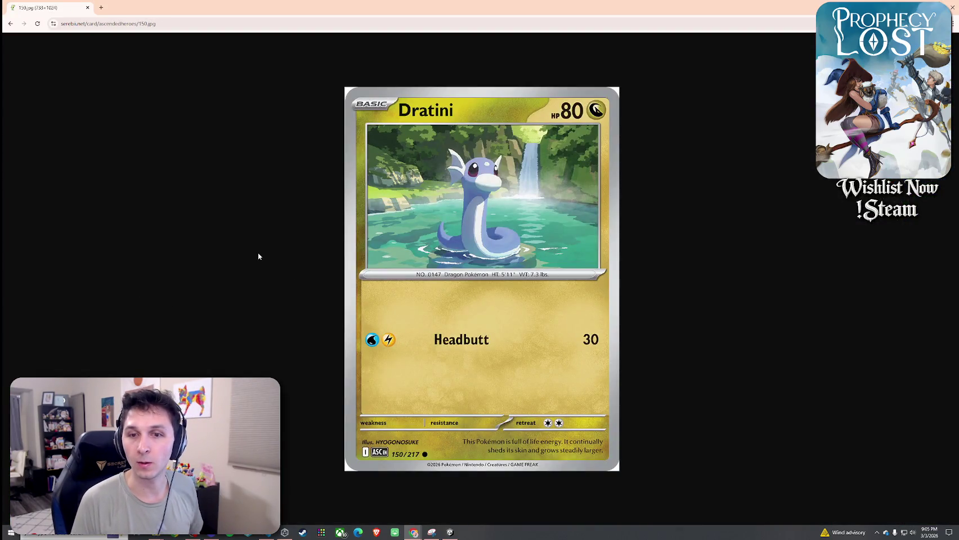
click(10, 24)
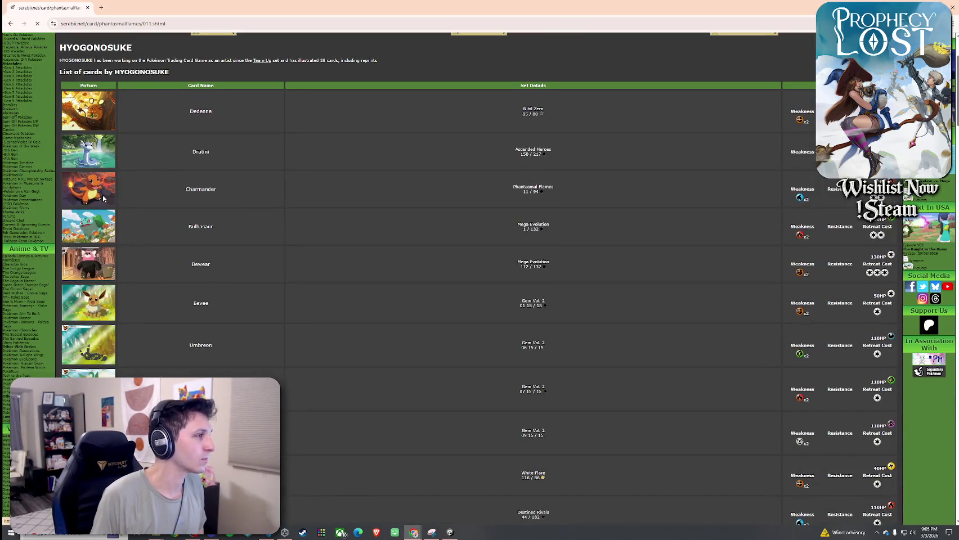
click(253, 305)
click(137, 307)
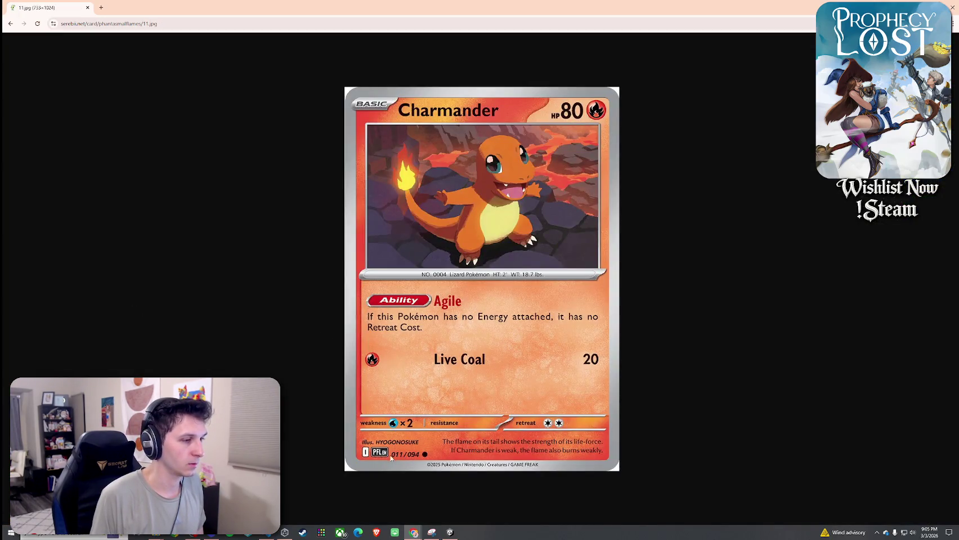
click(10, 24)
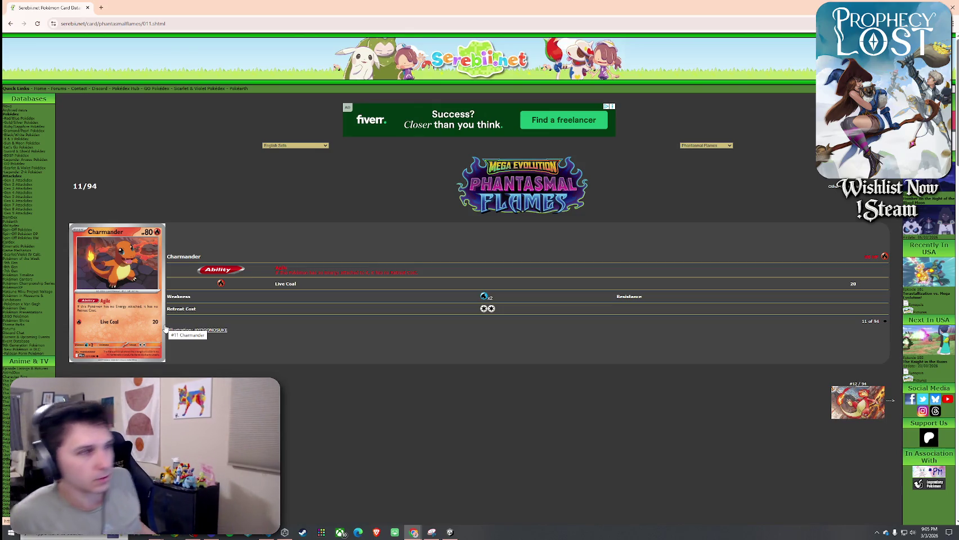
click(132, 319)
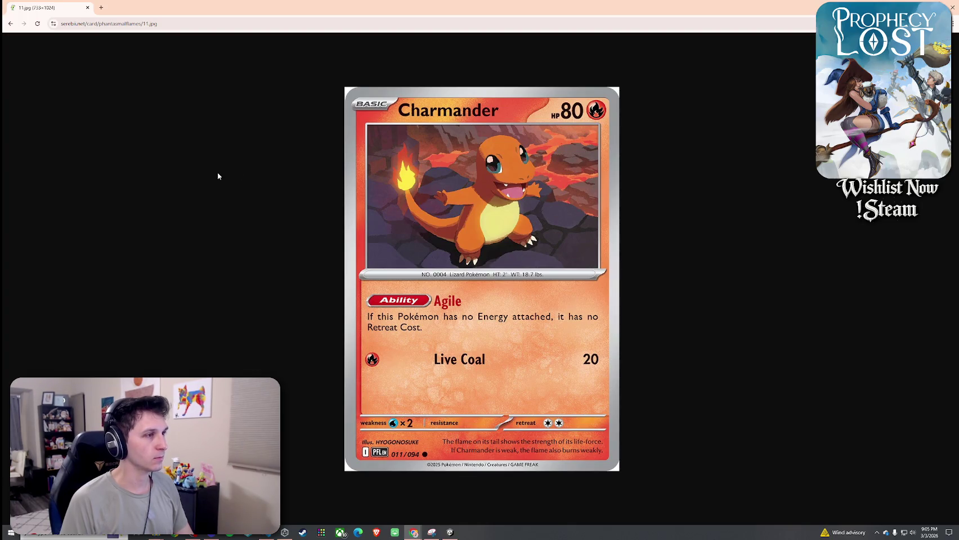
click(10, 25)
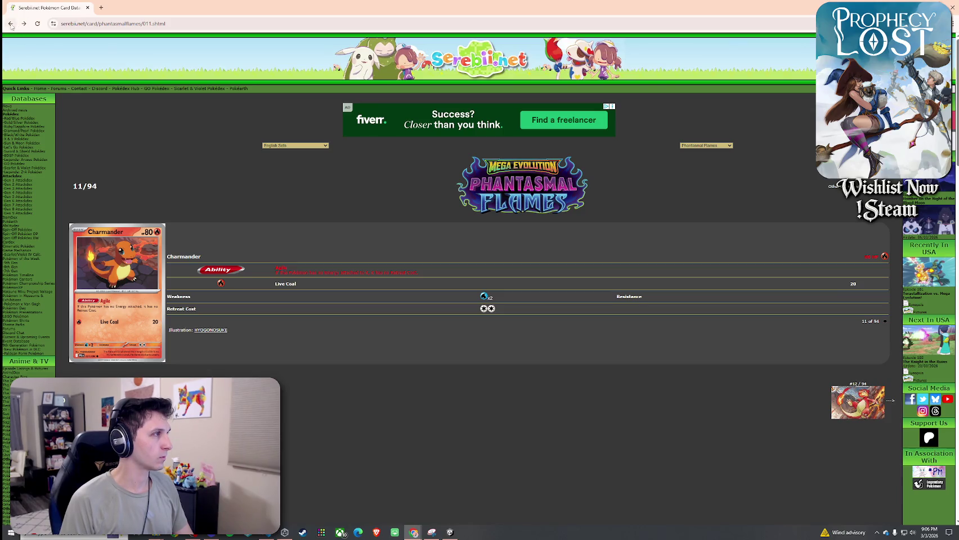
key(alt+Left)
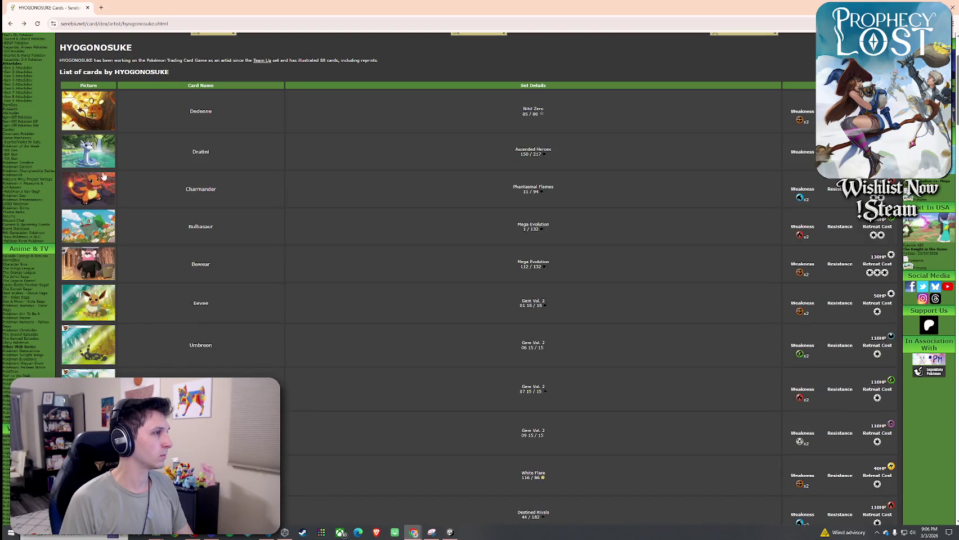
scroll(104, 225, down, 5)
scroll(68, 141, up, 6)
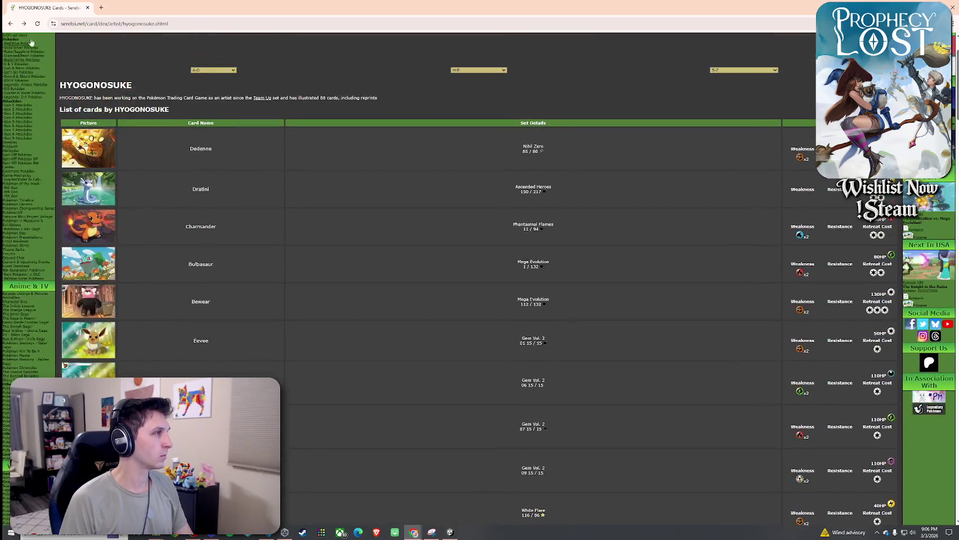
click(99, 232)
click(861, 403)
click(136, 297)
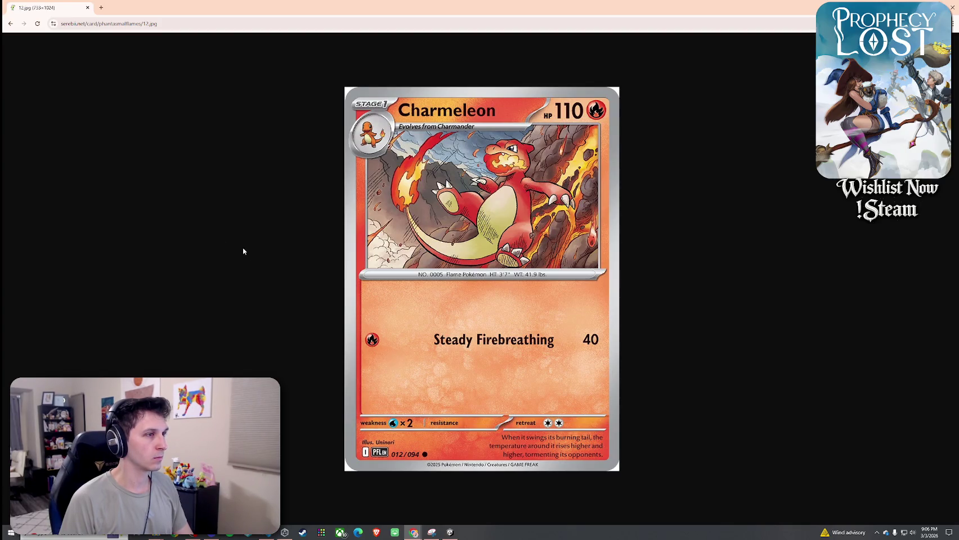
click(11, 23)
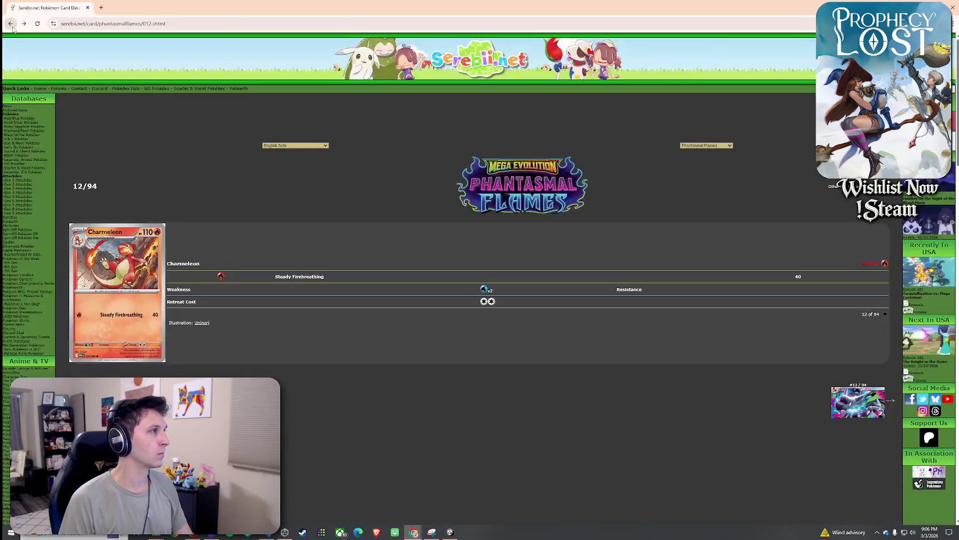
click(211, 330)
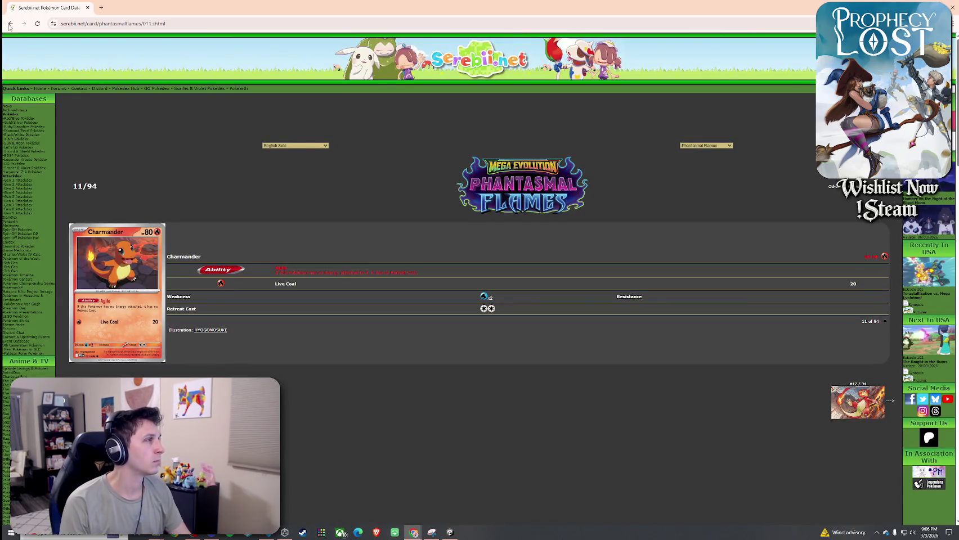
scroll(92, 118, down, 1)
click(103, 264)
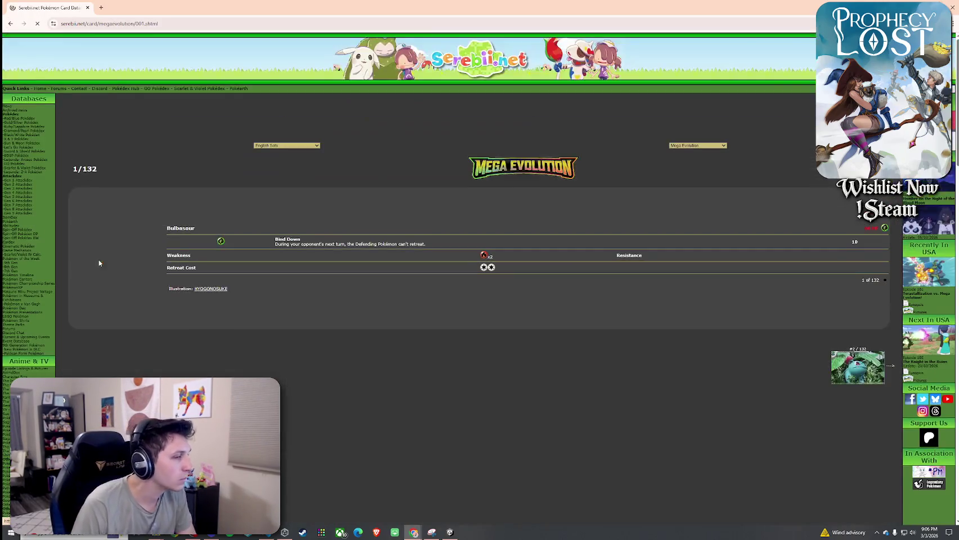
click(125, 259)
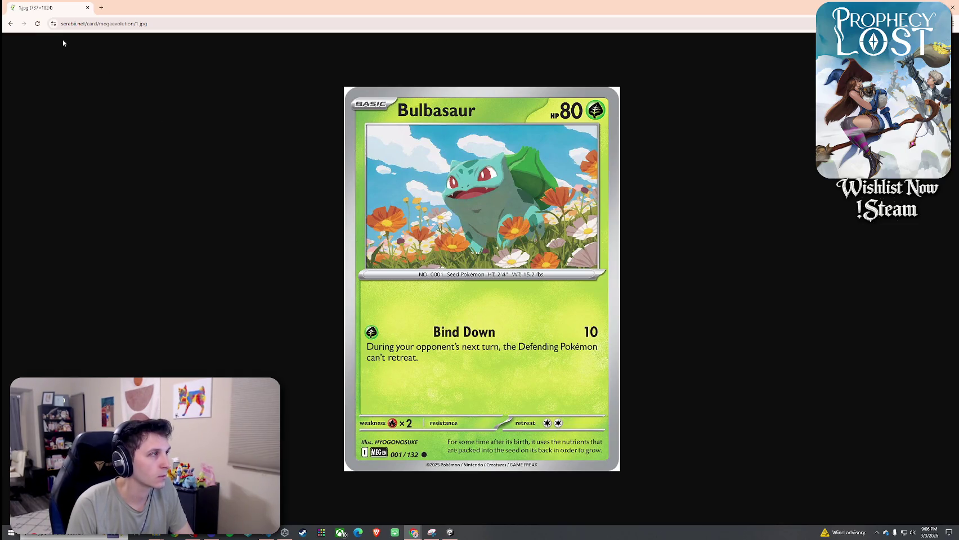
click(10, 24)
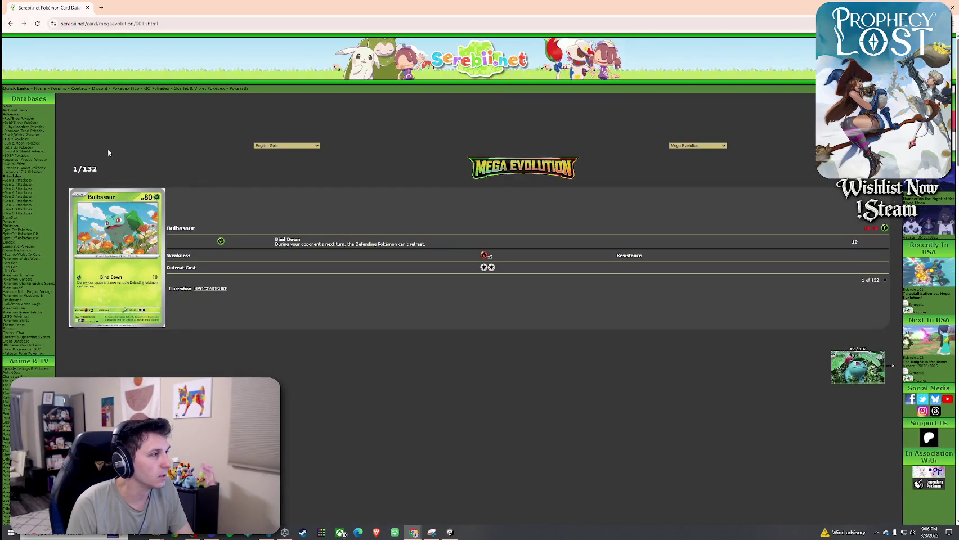
click(9, 24)
scroll(163, 231, down, 1)
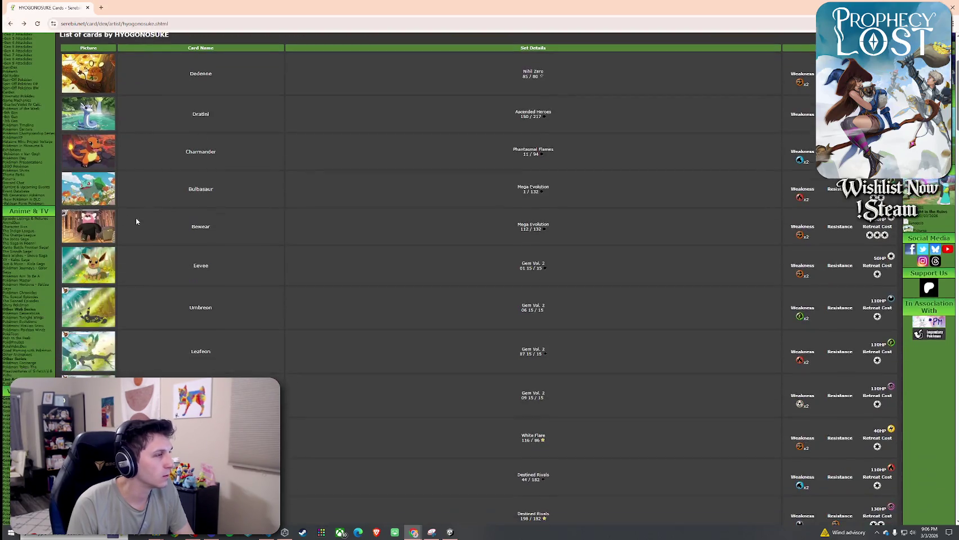
Open the Eevee card page and look over its full-size card image
click(105, 267)
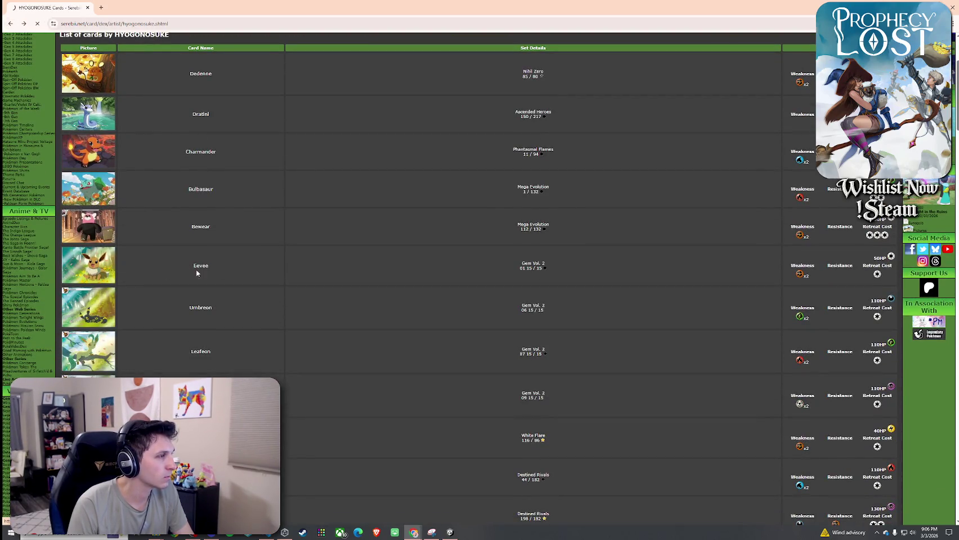
click(133, 246)
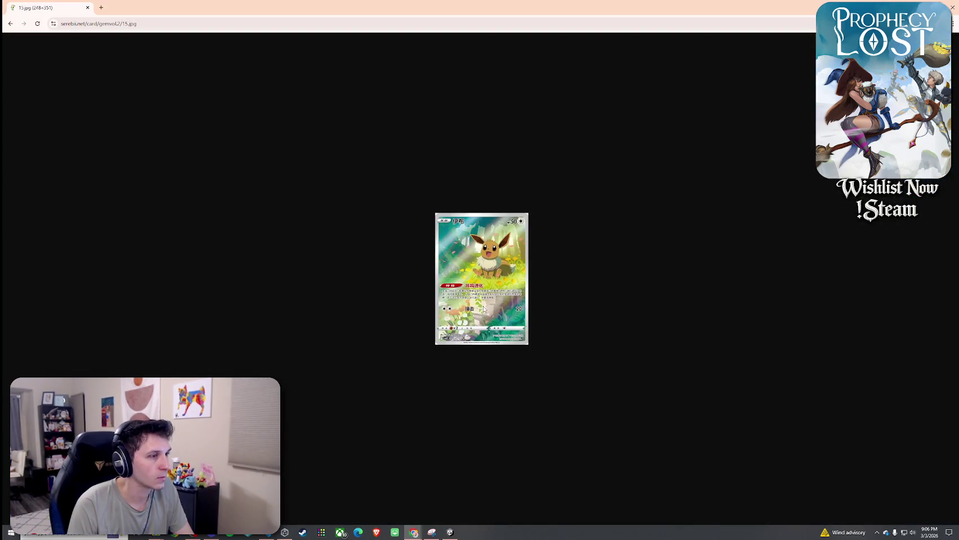
ctrl+scroll(456, 318, up, 7)
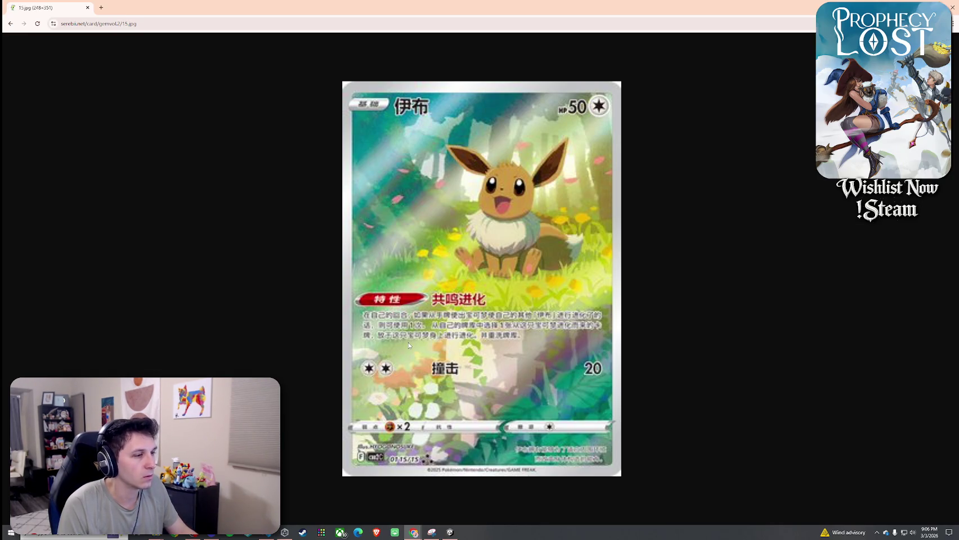
ctrl+scroll(408, 345, down, 6)
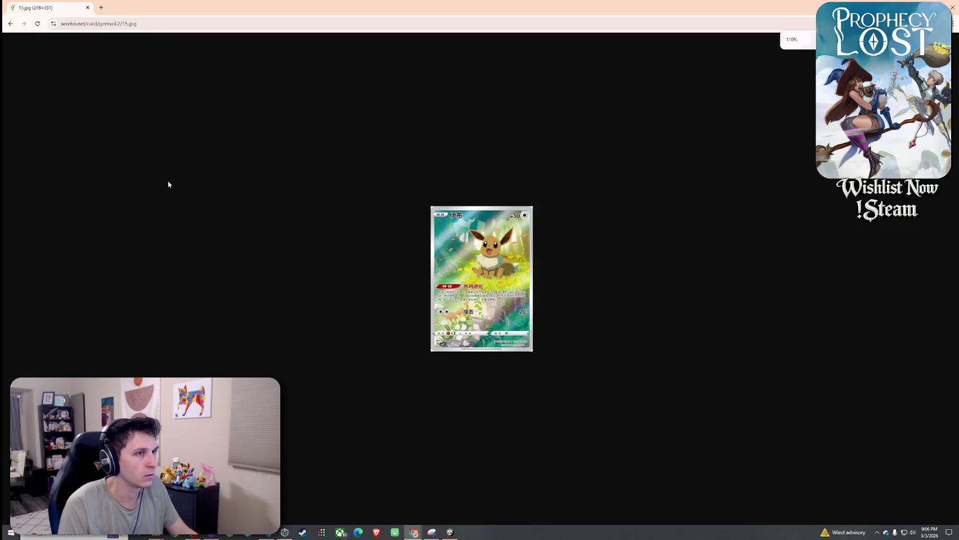
ctrl+scroll(107, 144, down, 1)
Reopen the full Eevee image, return, and scroll the HYOGONOSUKE illustrator card list
click(10, 24)
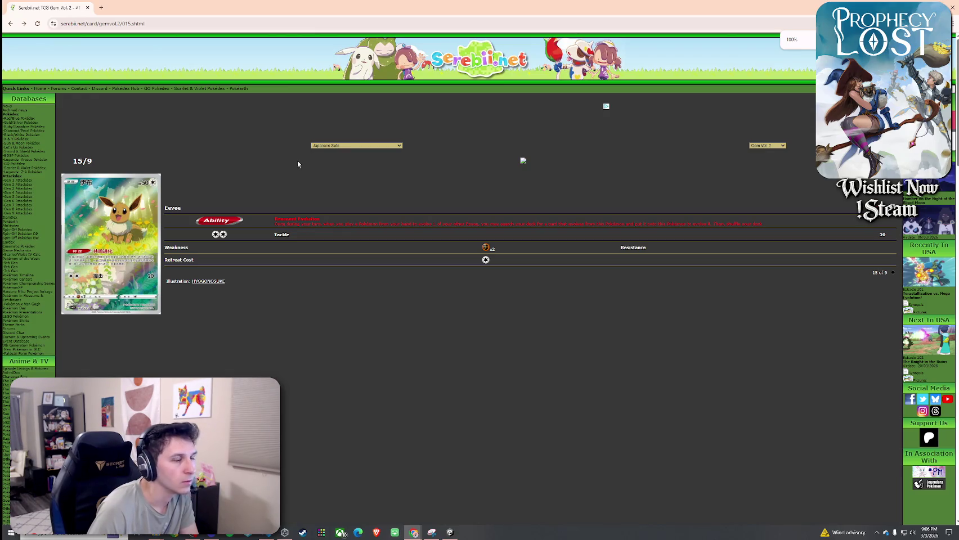
click(129, 275)
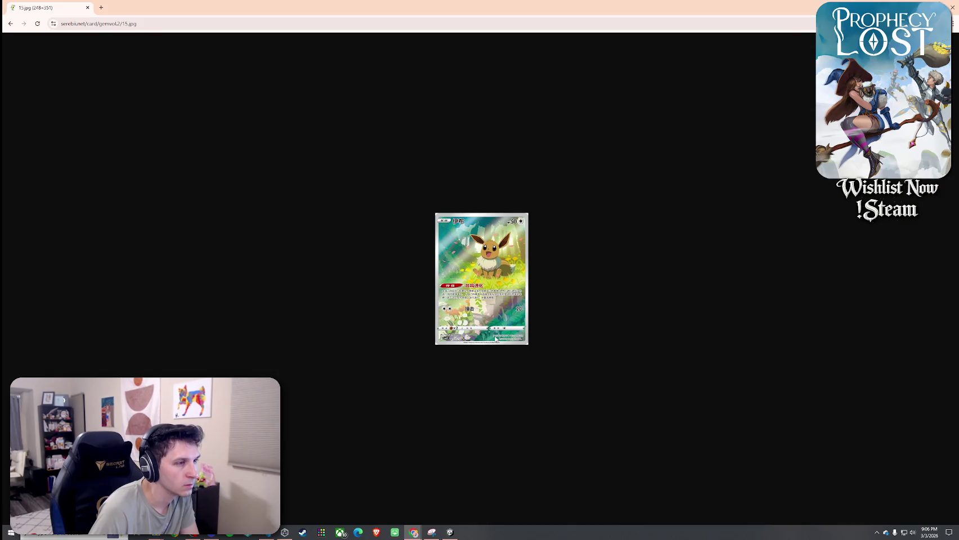
click(10, 23)
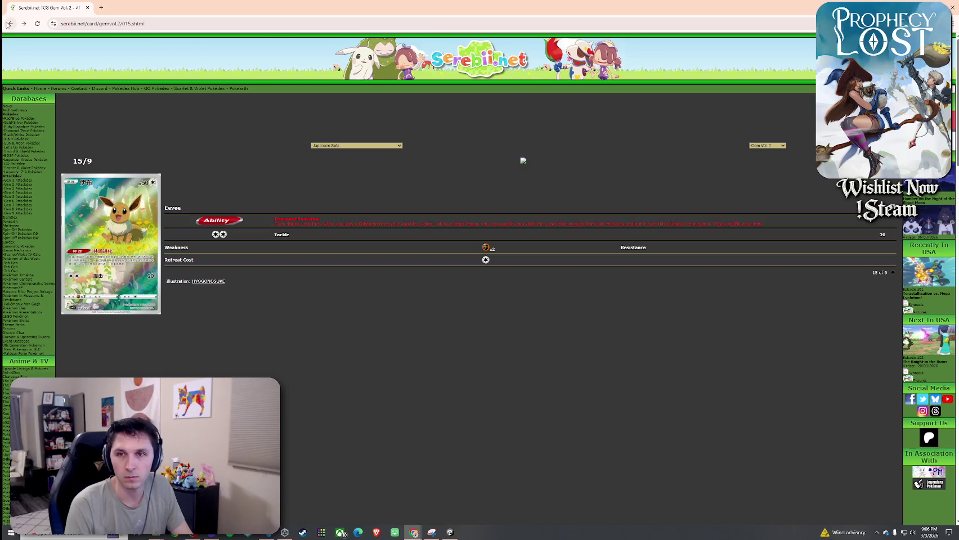
click(208, 281)
scroll(282, 201, down, 3)
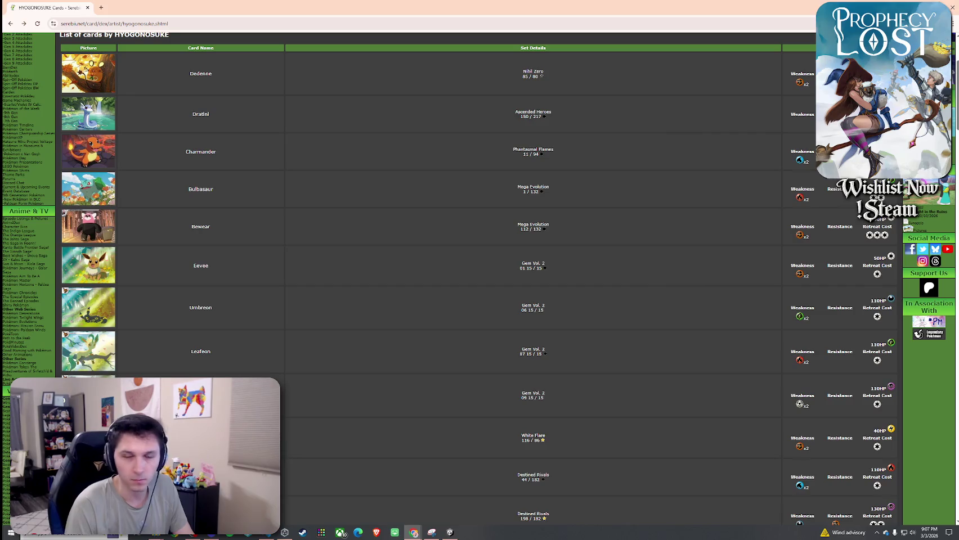
scroll(181, 229, down, 2)
click(99, 244)
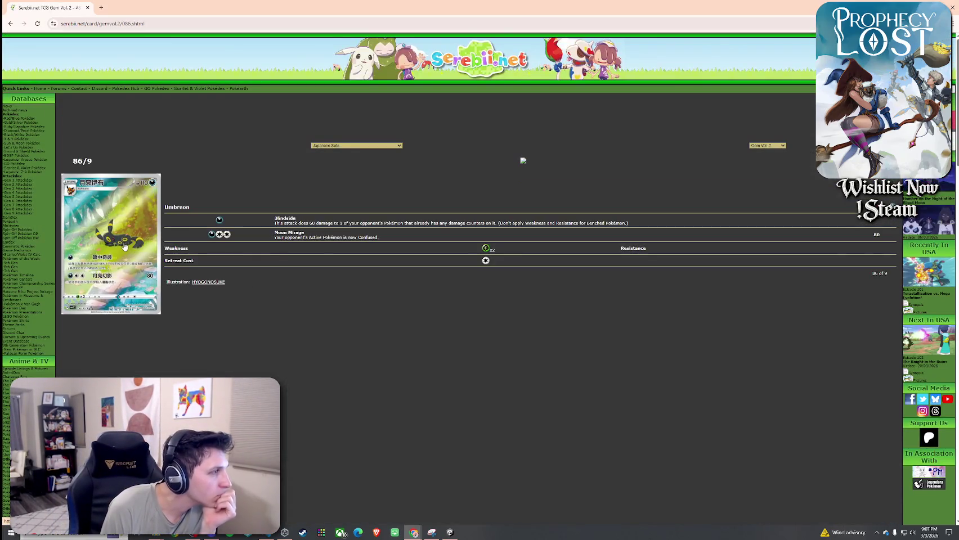
click(374, 145)
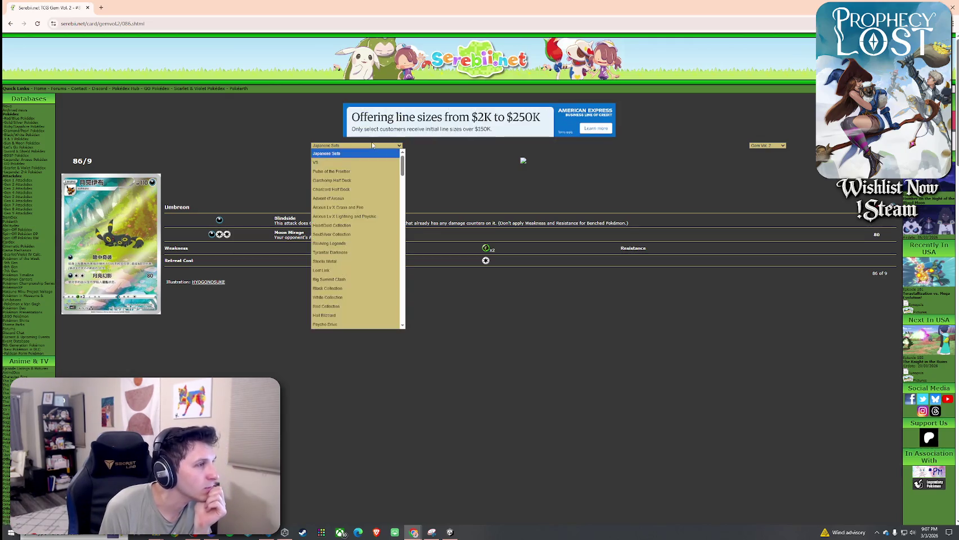
click(459, 194)
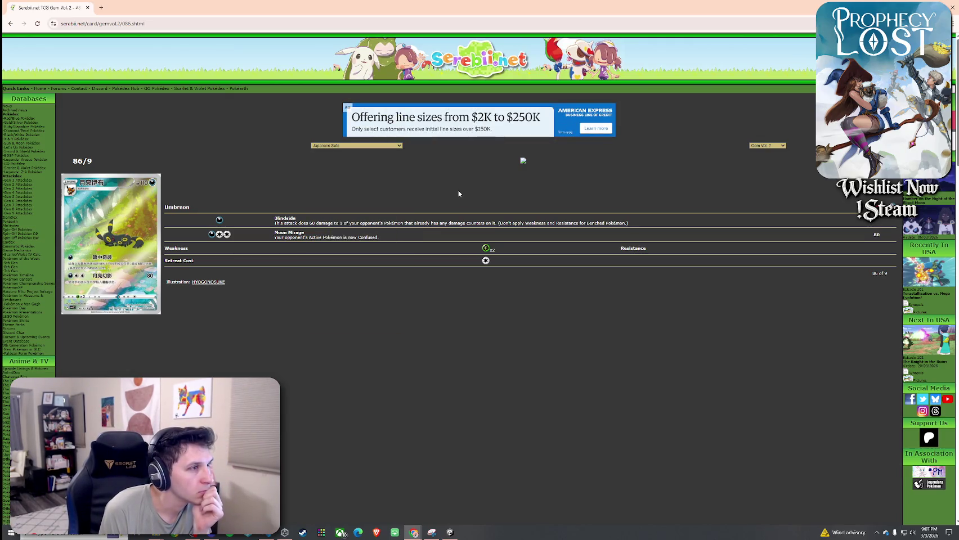
click(208, 282)
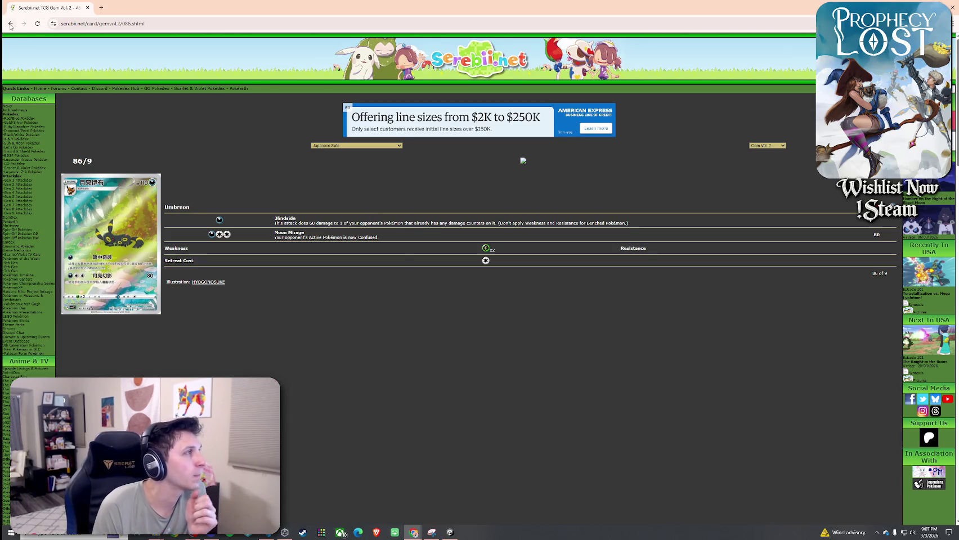
scroll(116, 289, down, 5)
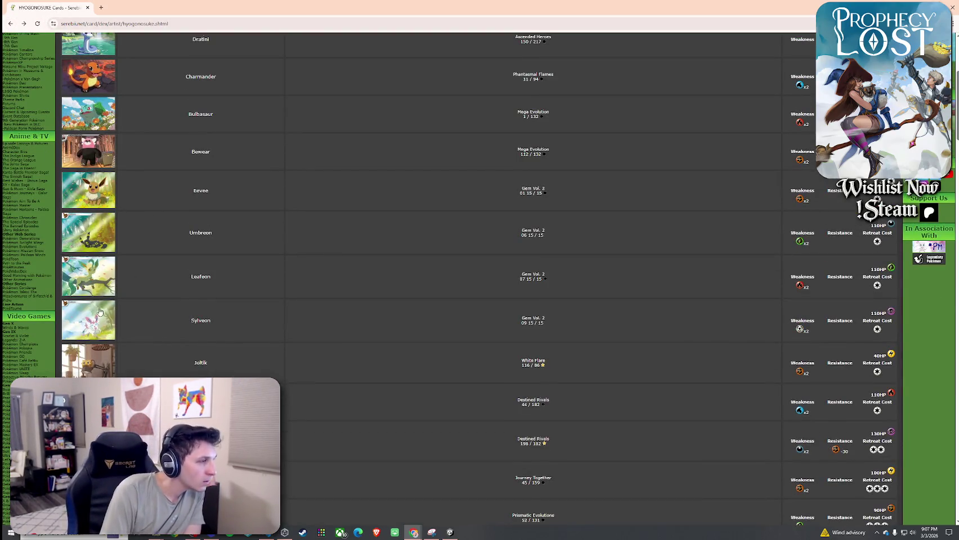
scroll(104, 307, down, 2)
scroll(103, 309, down, 2)
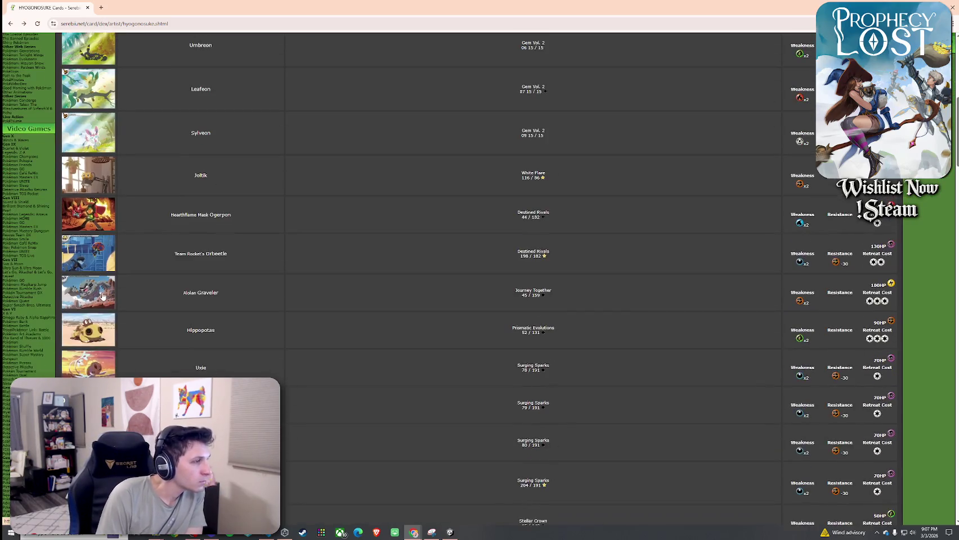
scroll(105, 323, down, 2)
scroll(105, 323, down, 8)
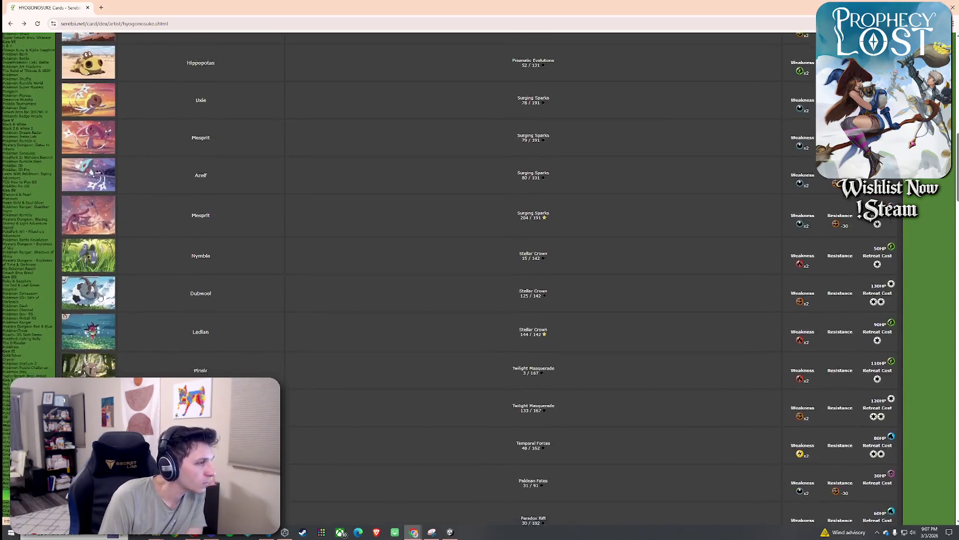
scroll(94, 288, down, 5)
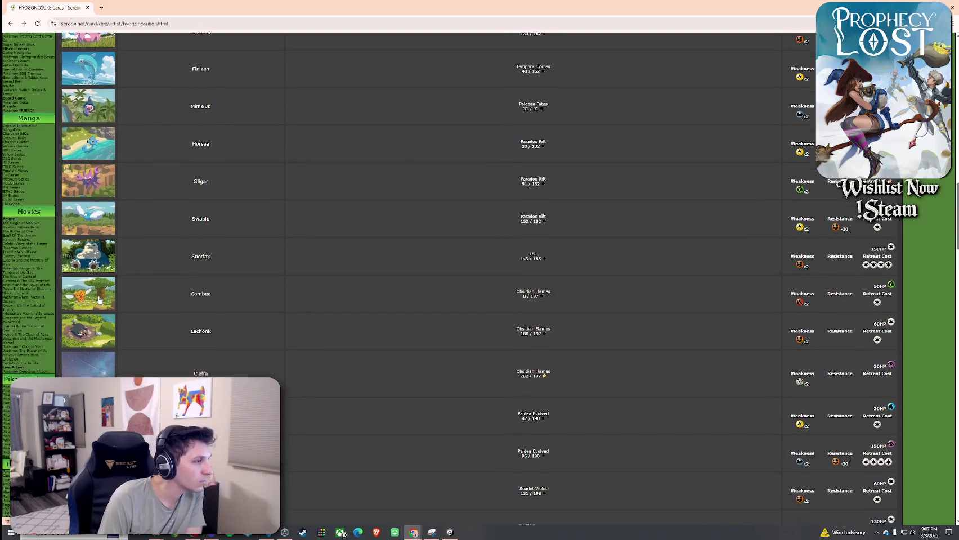
click(94, 241)
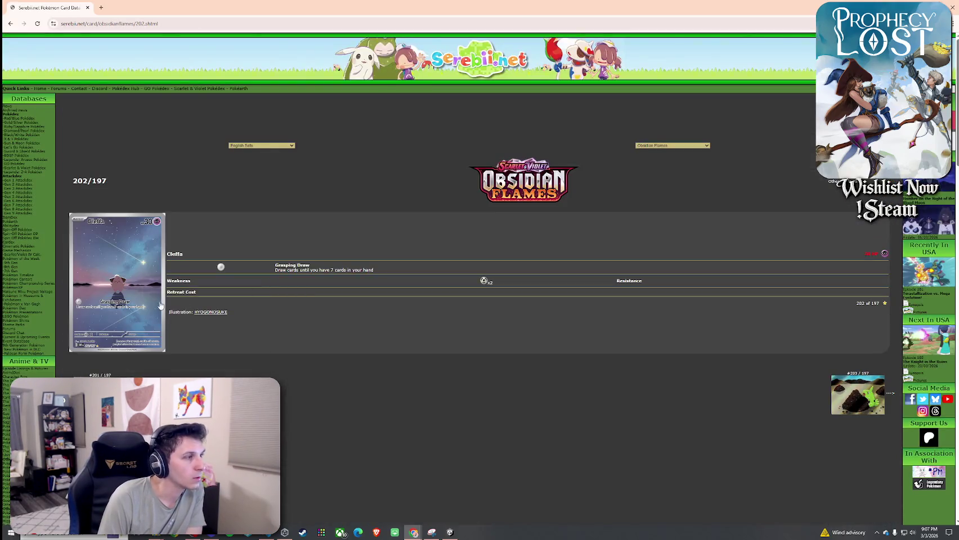
click(151, 304)
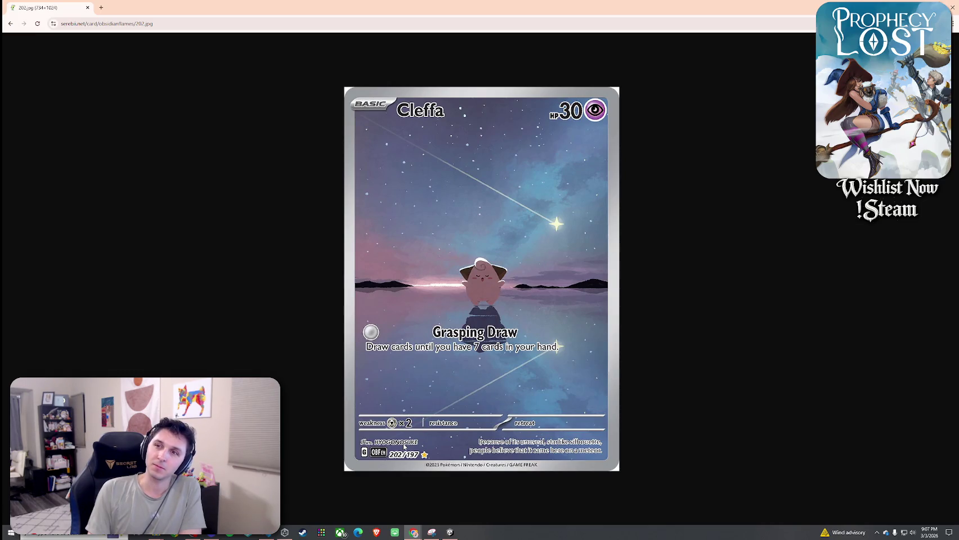
click(12, 24)
key(alt+Left)
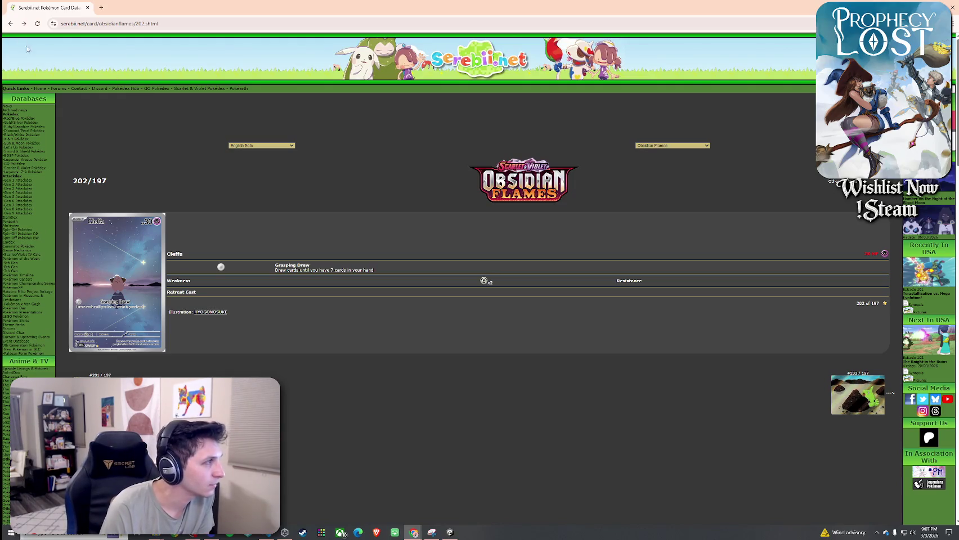
scroll(155, 227, down, 3)
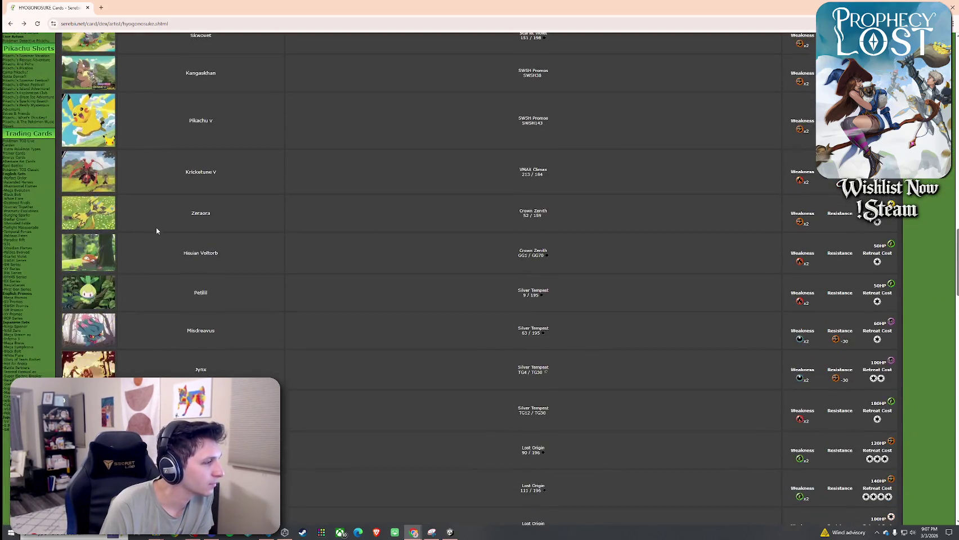
scroll(157, 229, down, 5)
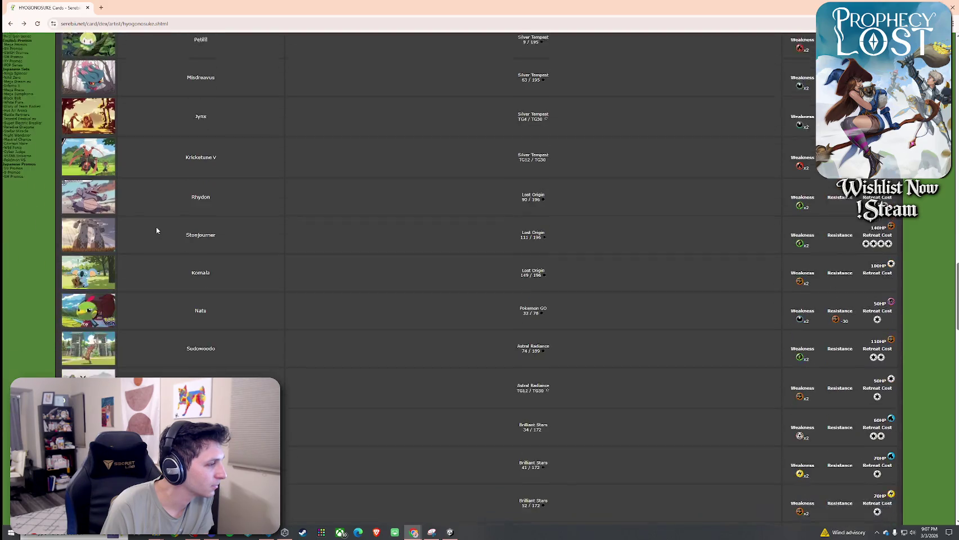
scroll(156, 230, down, 6)
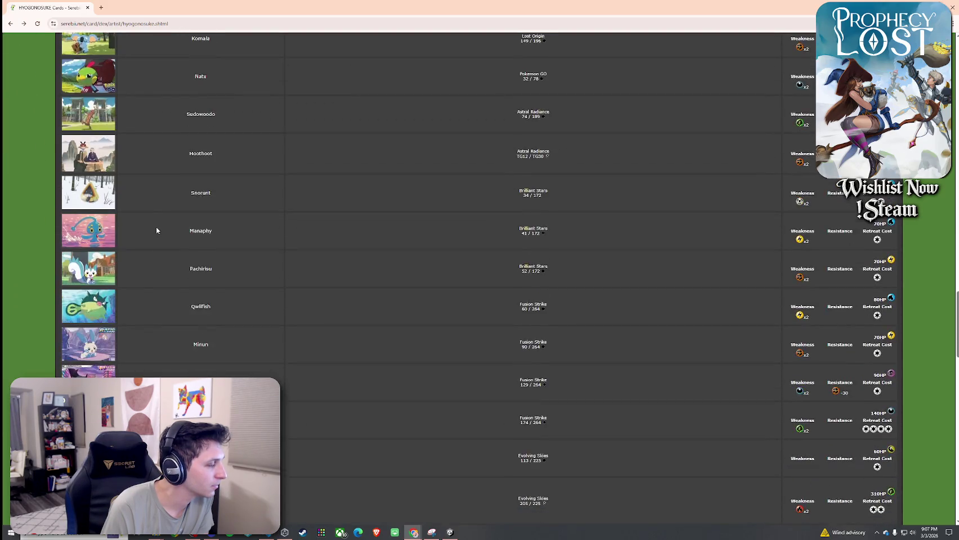